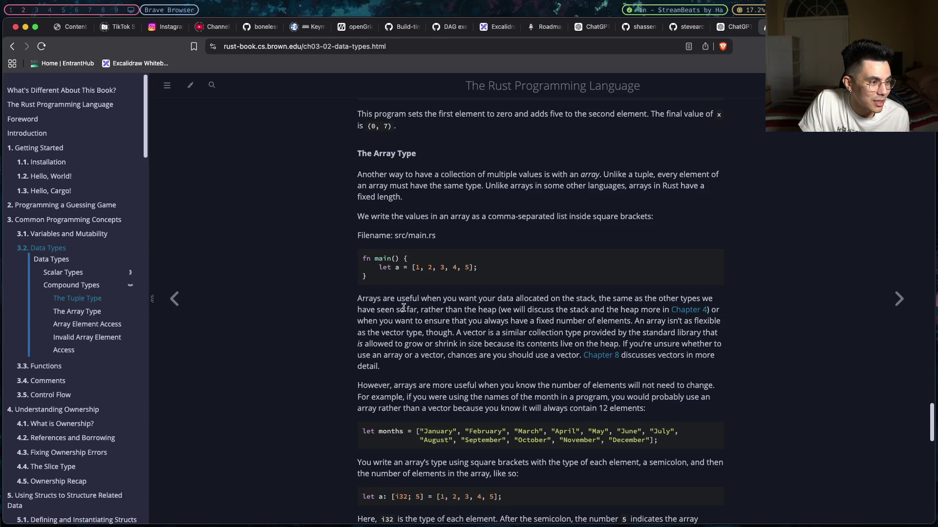
# - Scroll the Data Types page past The Array Type and Array Element Access to Invalid Array Element Access
pyautogui.scroll(-3, 404, 306)
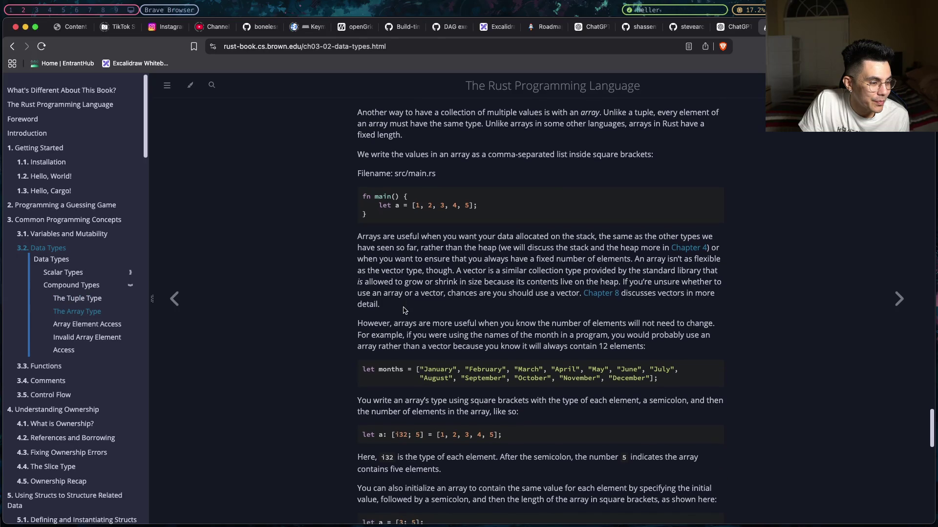
pyautogui.scroll(-5, 404, 308)
pyautogui.scroll(-1, 403, 307)
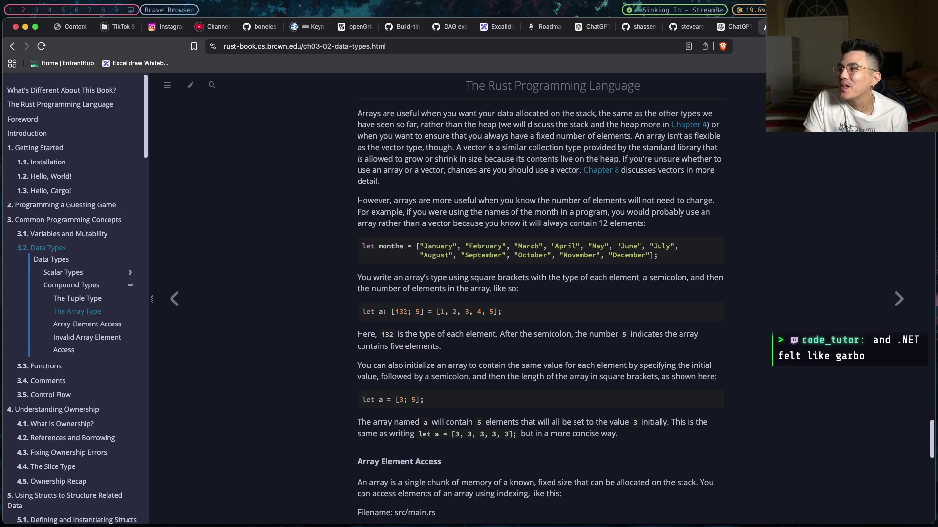
pyautogui.hotkey('alt', '5')
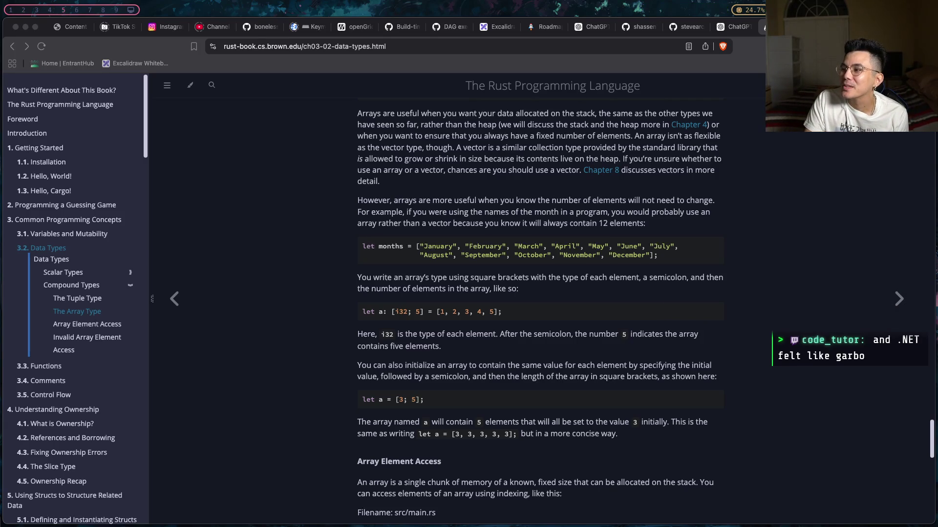
pyautogui.hotkey('alt', '2')
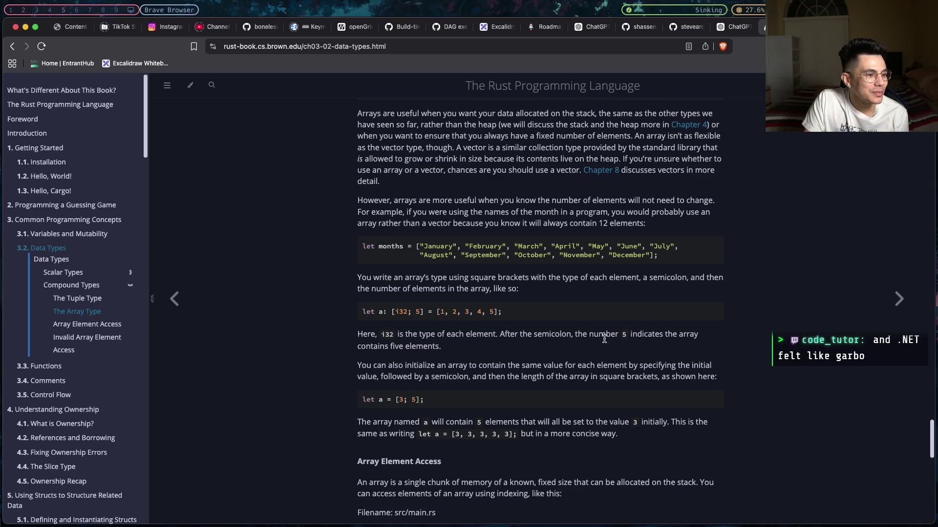
pyautogui.scroll(-4, 604, 337)
pyautogui.scroll(-3, 605, 337)
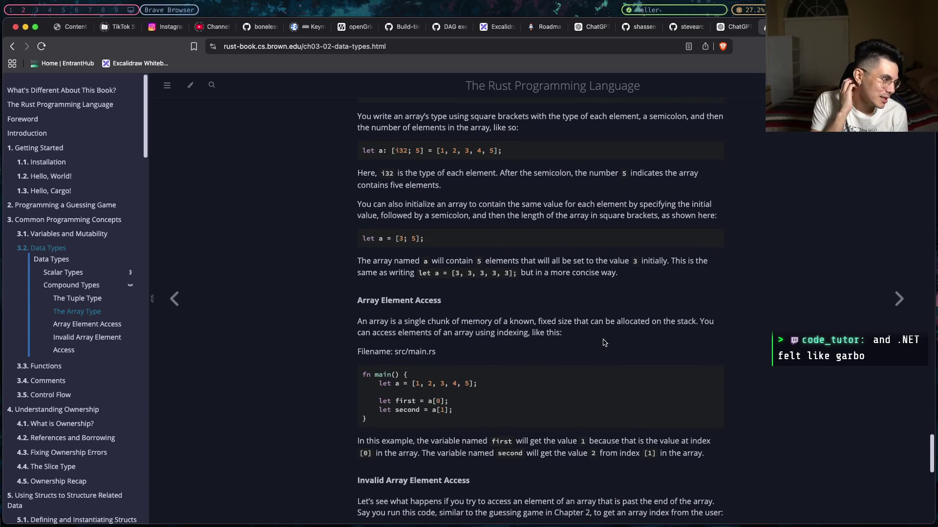
pyautogui.scroll(-15, 604, 343)
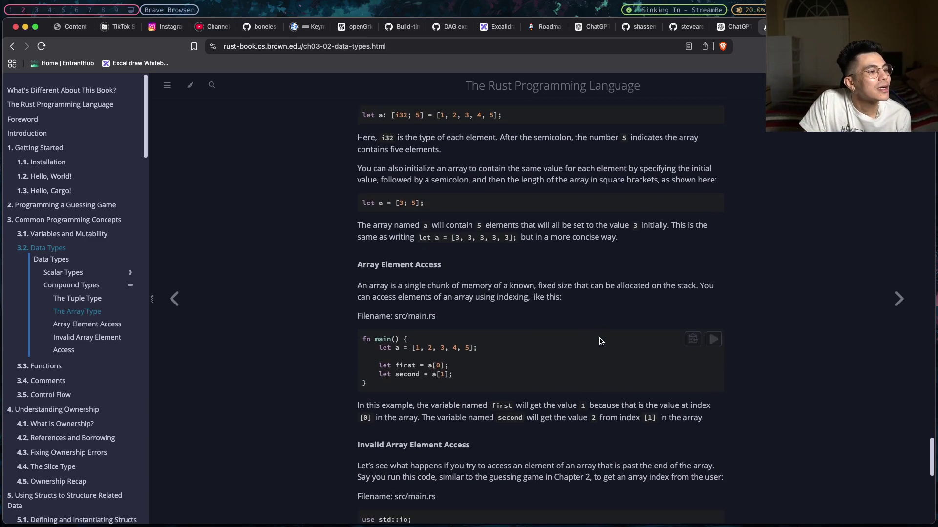
pyautogui.scroll(7, 599, 339)
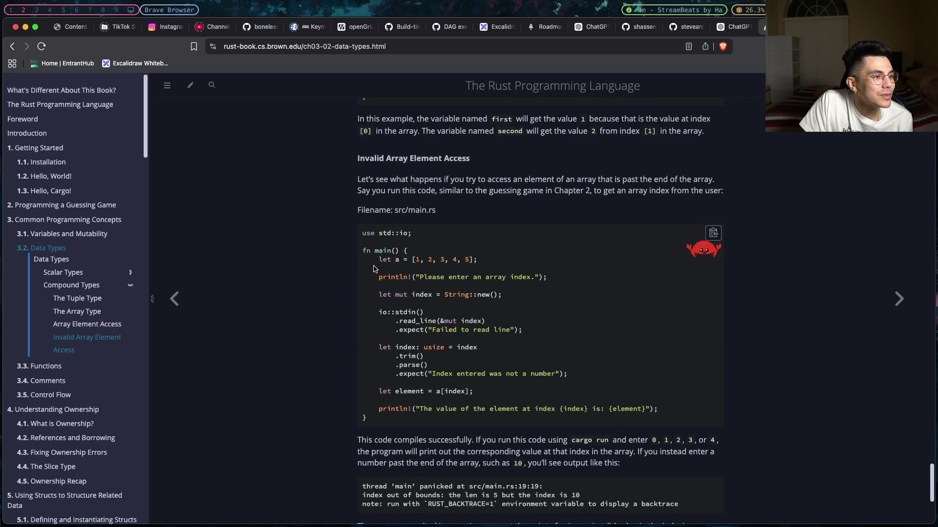
# - Read the out-of-bounds example, highlighting its index-prompt and read_line lines, then start the Data Types quiz
pyautogui.moveTo(378, 277); pyautogui.dragTo(528, 279)
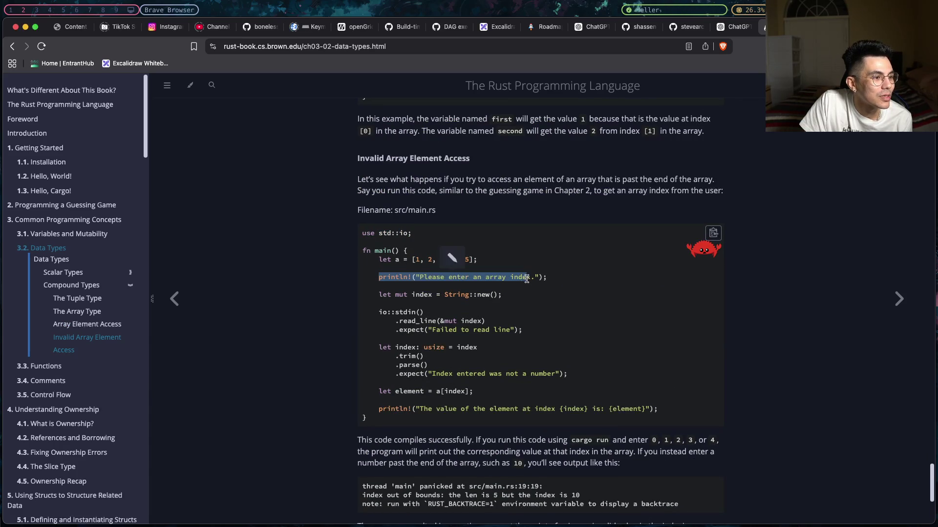
pyautogui.click(528, 279)
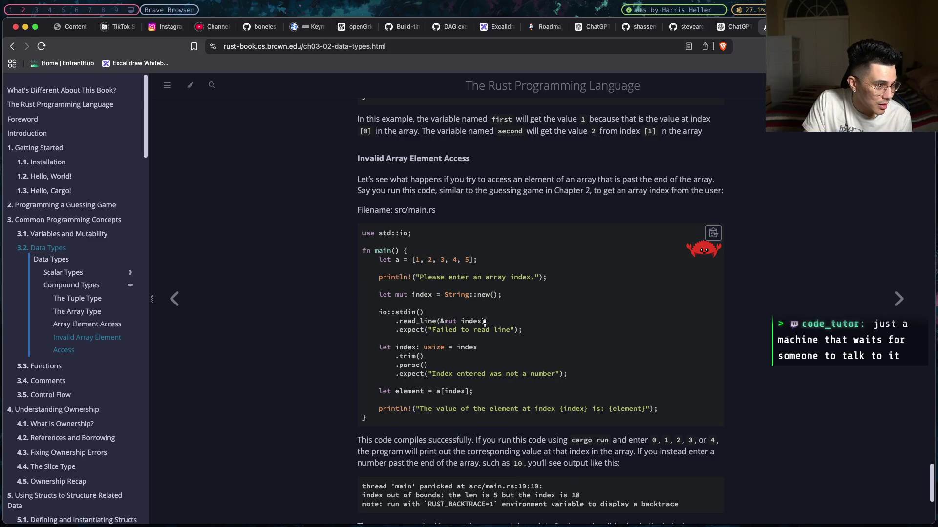
pyautogui.moveTo(523, 331); pyautogui.dragTo(371, 313)
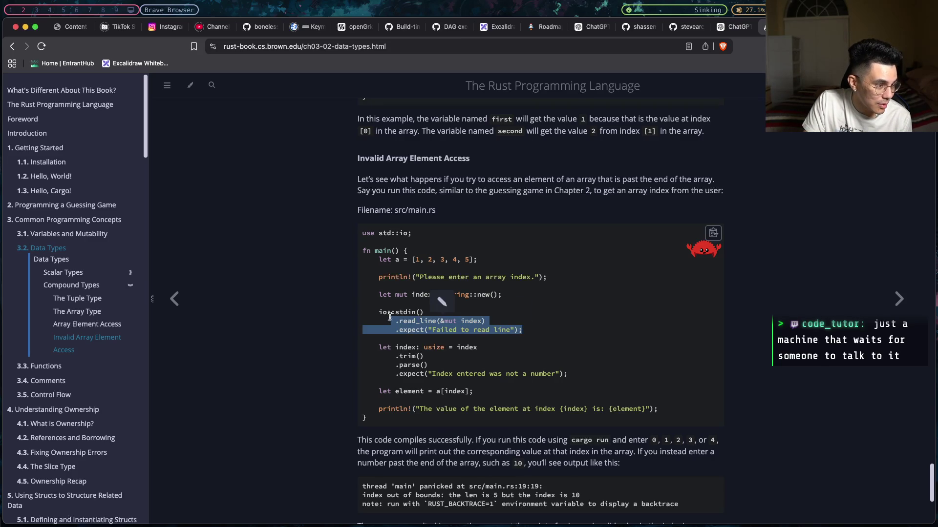
pyautogui.click(393, 345)
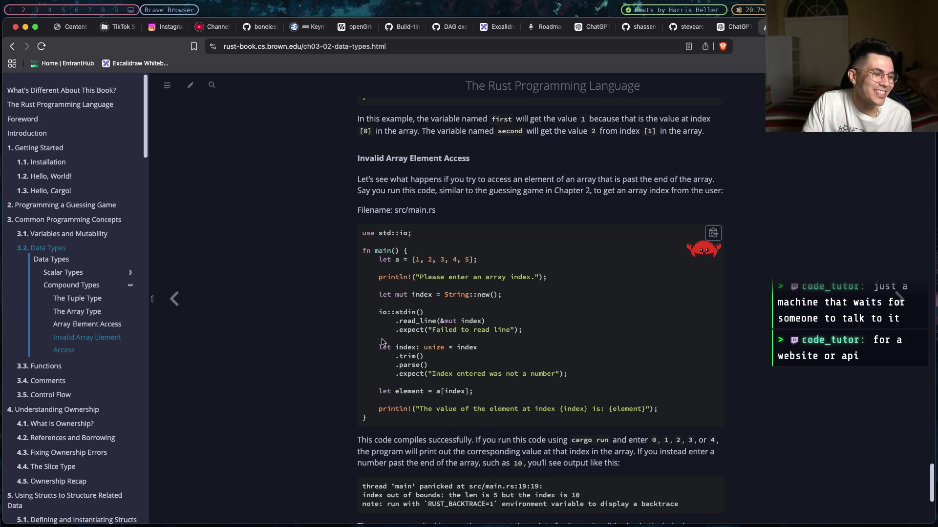
pyautogui.scroll(-5, 383, 340)
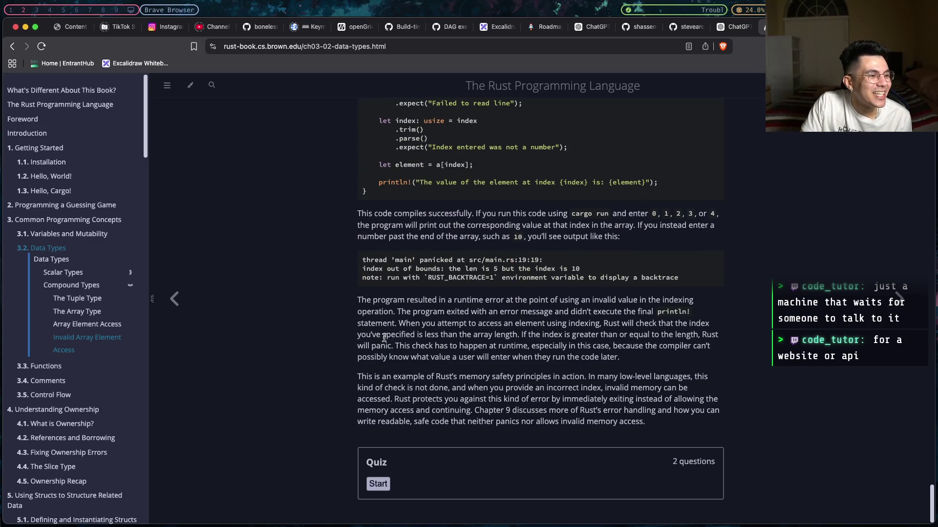
pyautogui.click(387, 485)
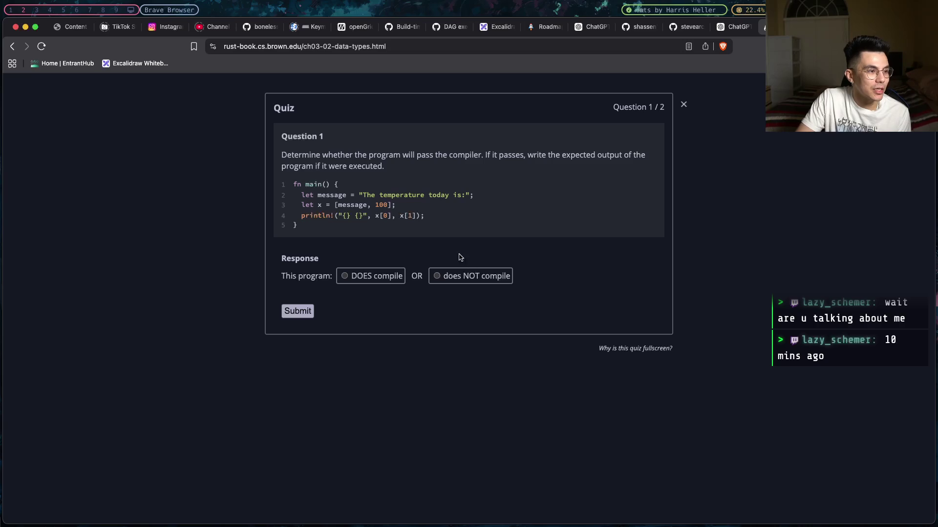
# - Answer Question 1 that the mixed-type array program does NOT compile, and submit
pyautogui.click(452, 278)
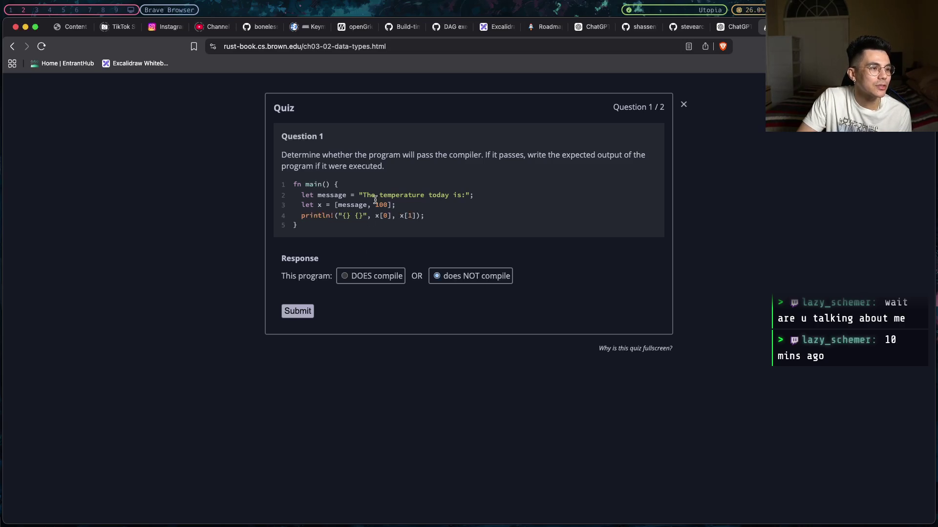
pyautogui.click(307, 318)
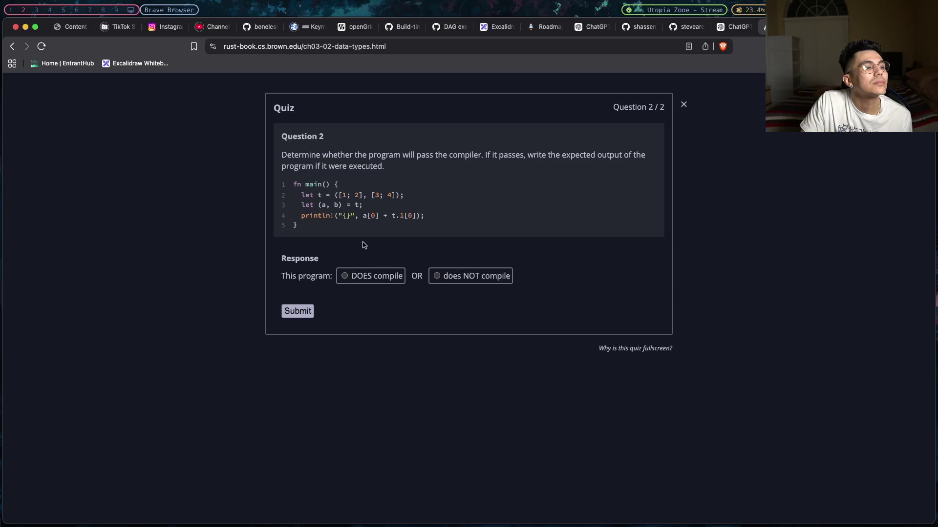
# - Answer Question 2 that the tuple-of-arrays program DOES compile with output 4, and submit
pyautogui.click(348, 276)
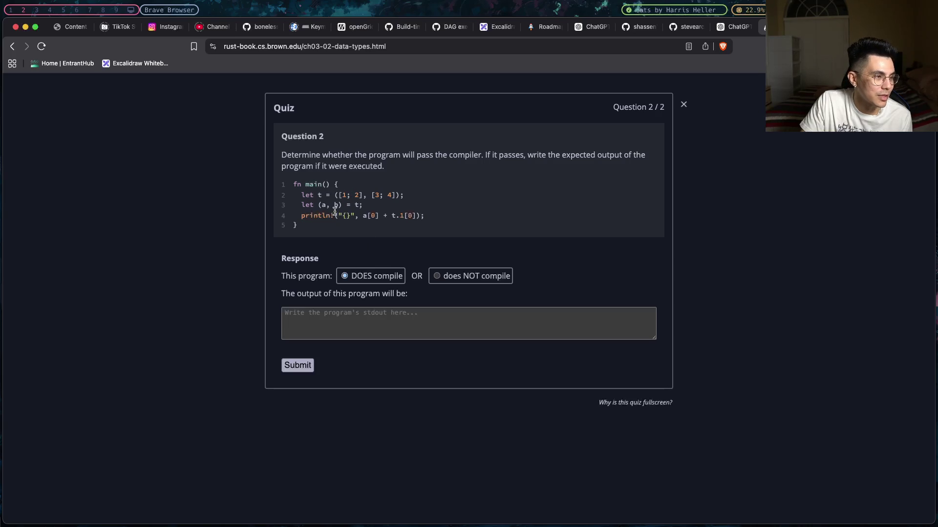
pyautogui.doubleClick(345, 195)
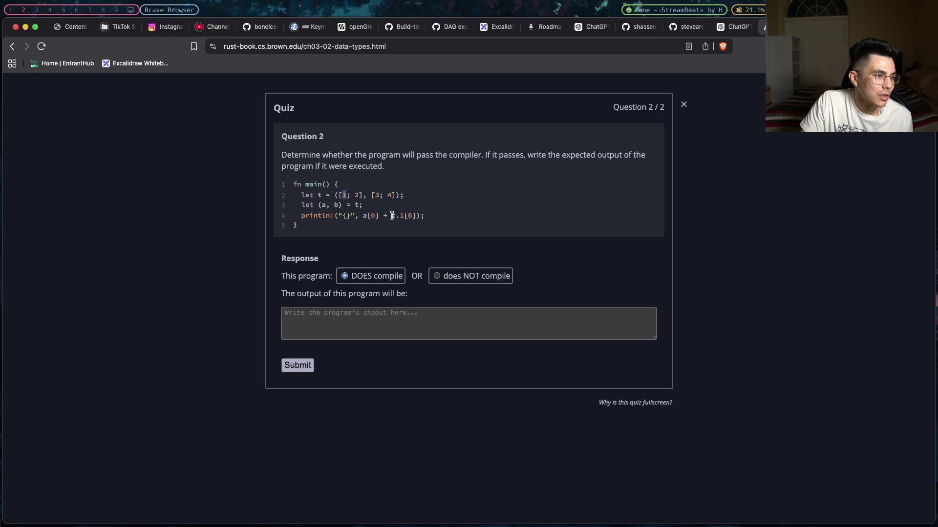
pyautogui.click(332, 326)
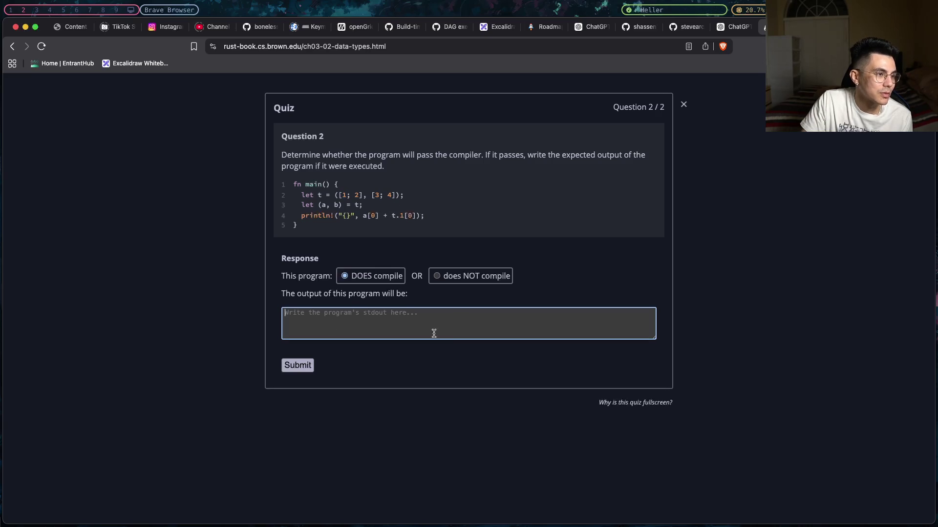
pyautogui.write('4')
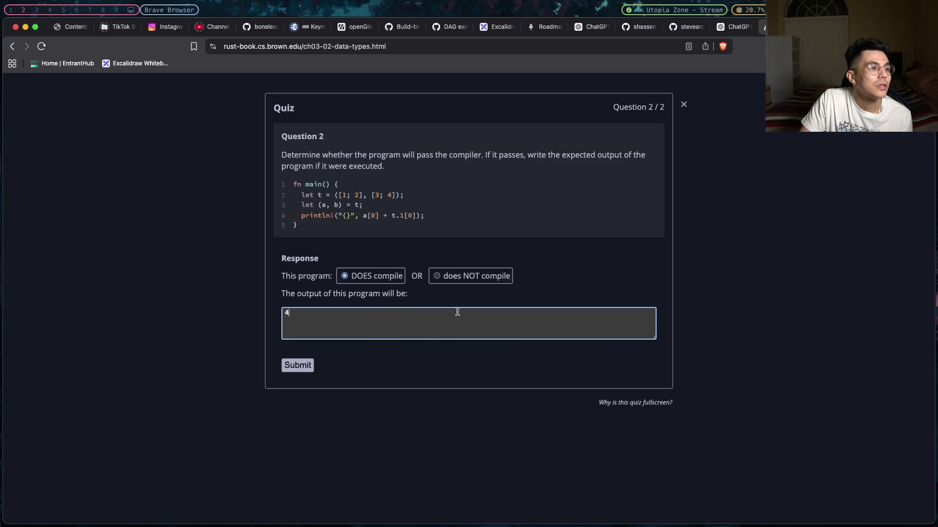
pyautogui.click(310, 367)
pyautogui.scroll(-10, 400, 343)
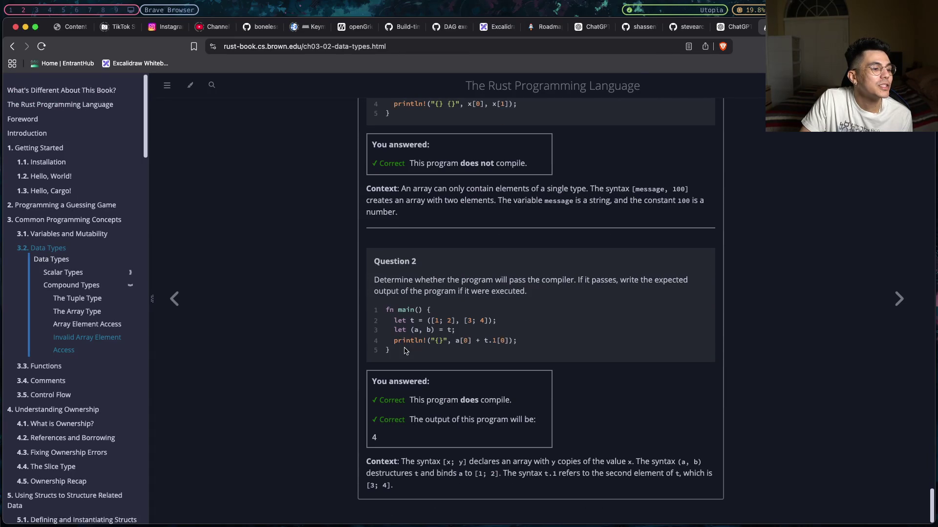
# - Open 3.3 Functions from the sidebar to reach the another_function example
pyautogui.click(39, 371)
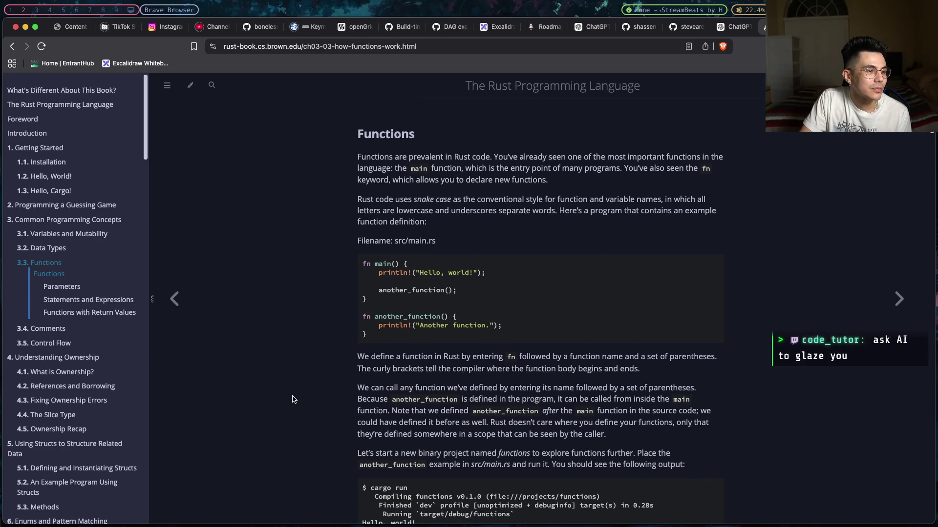
# - Switch to the Ghostty terminal showing functions5.rs in Neovim with rustlings
pyautogui.scroll(-1, 467, 376)
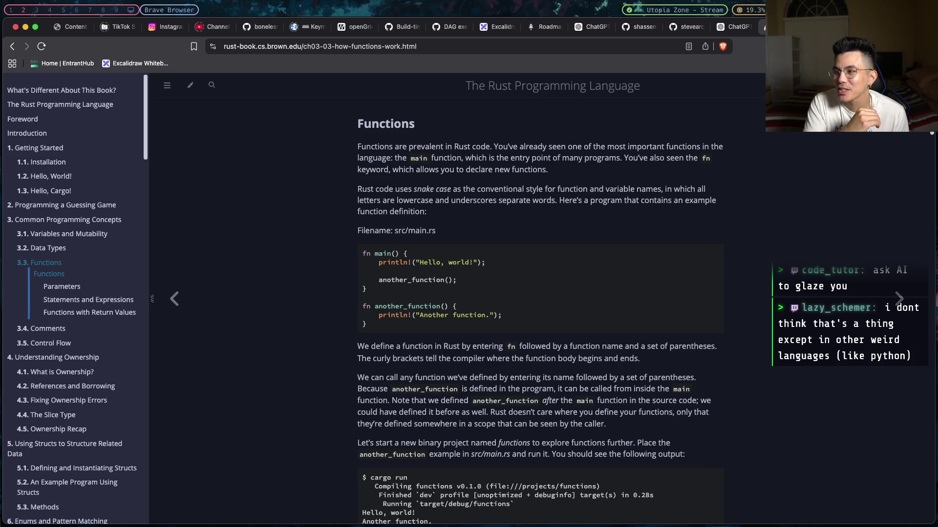
pyautogui.press('super+Tab')
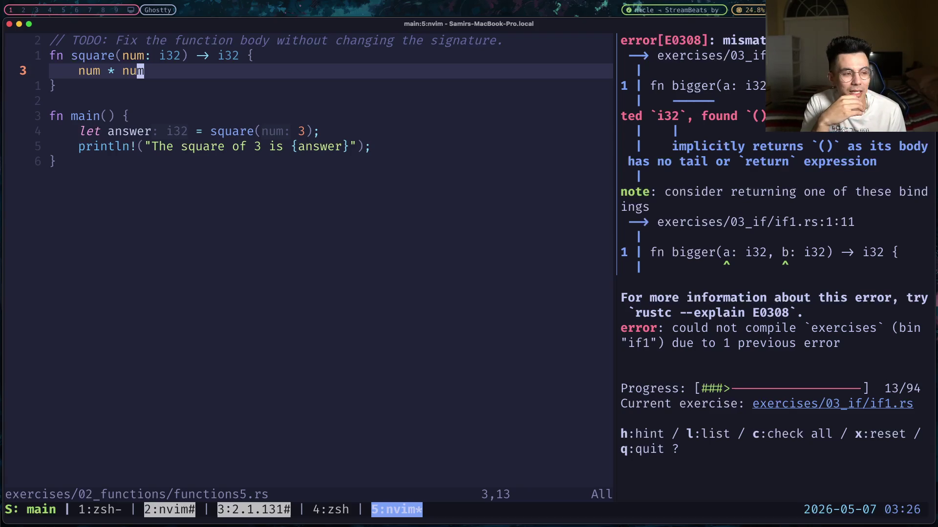
# - Switch back to Brave showing the Rust book's ch03-03 Functions page
pyautogui.press('super+Tab')
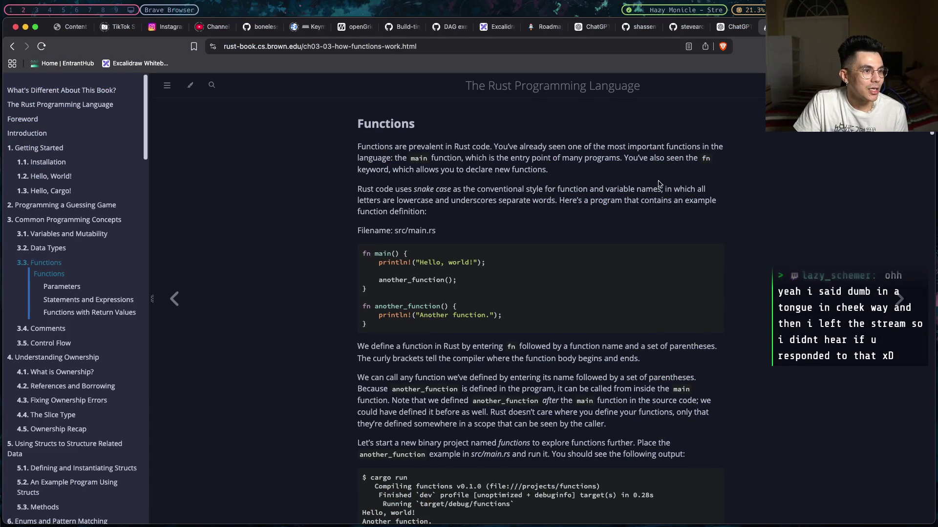
pyautogui.scroll(-1, 658, 183)
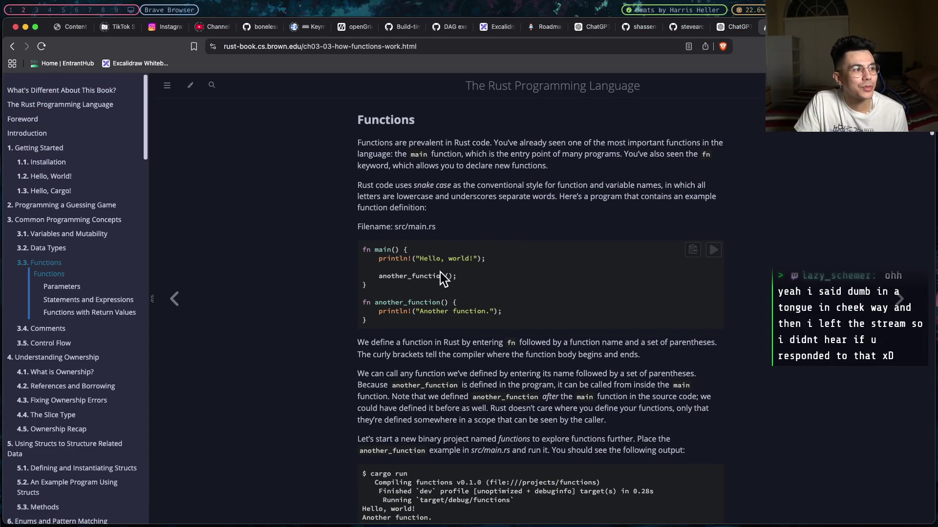
pyautogui.scroll(-3, 478, 243)
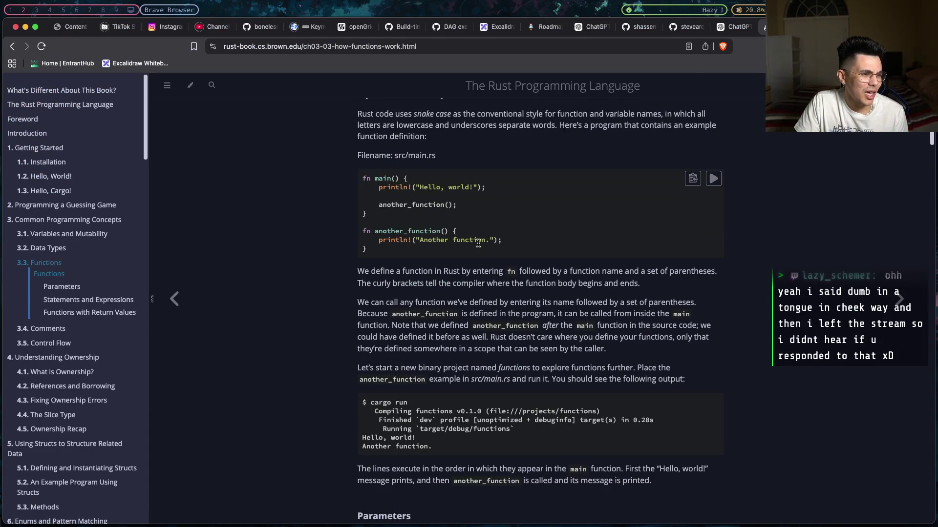
pyautogui.scroll(-1, 478, 243)
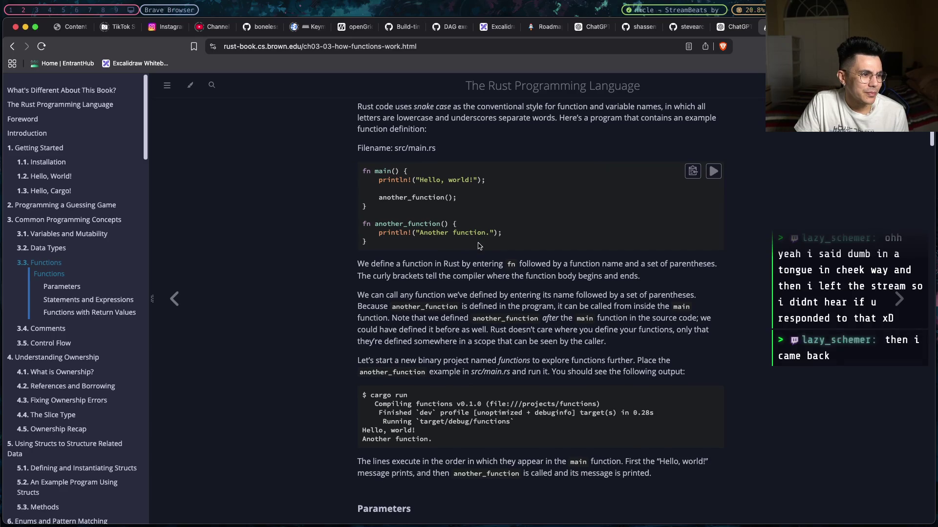
pyautogui.scroll(-1, 478, 246)
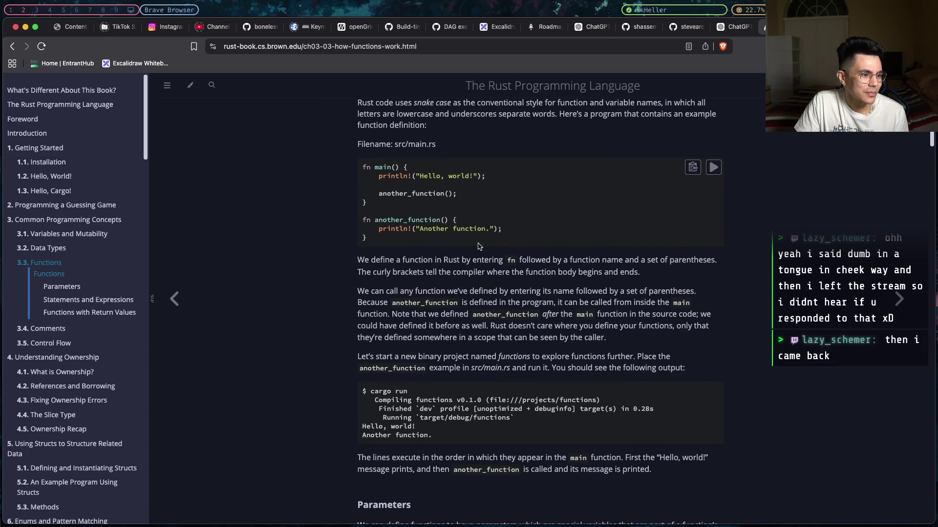
pyautogui.press('cmd+f')
pyautogui.write('curry')
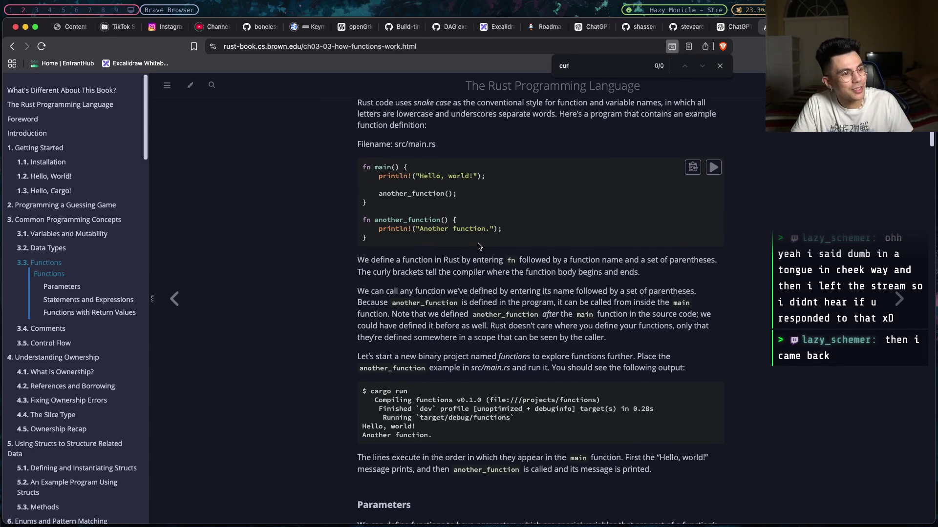
pyautogui.press('BackSpace')
pyautogui.press('BackSpace')
pyautogui.press('BackSpace')
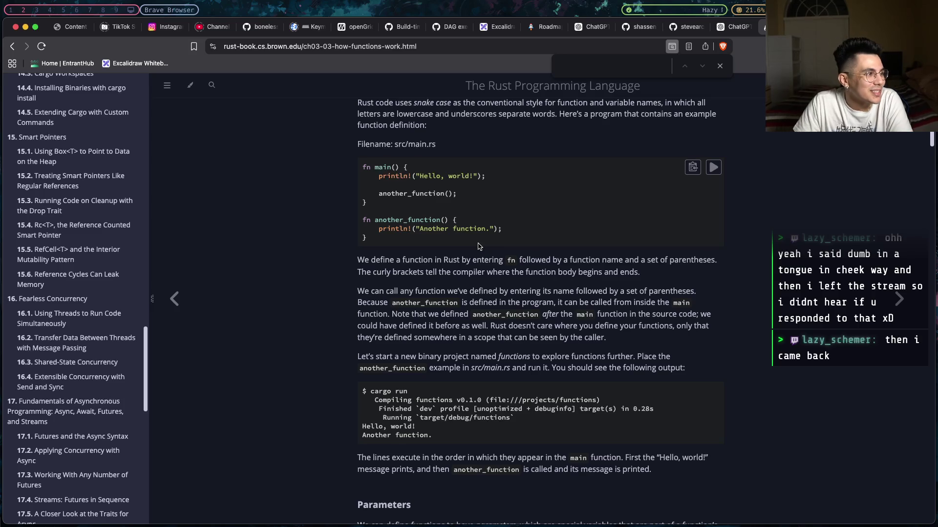
pyautogui.scroll(5, 478, 245)
pyautogui.scroll(10, 99, 267)
pyautogui.scroll(-15, 99, 267)
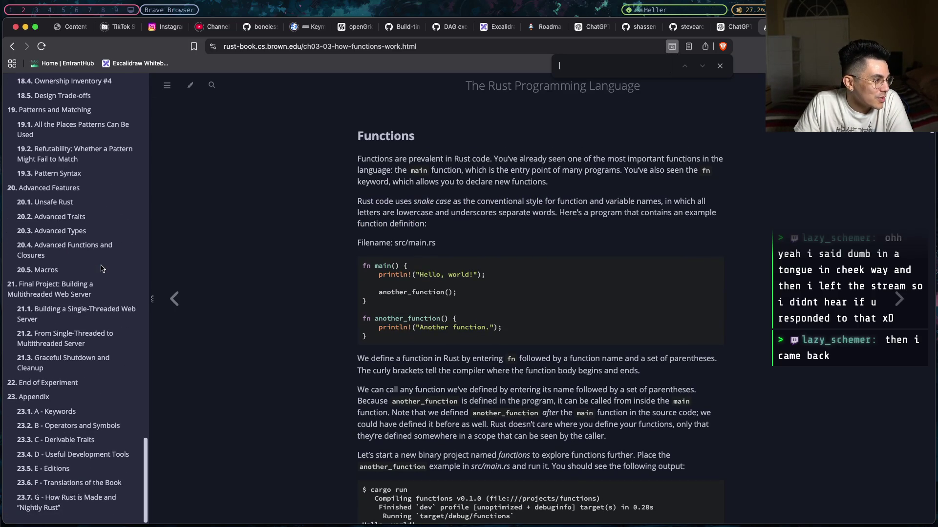
pyautogui.scroll(20, 101, 268)
pyautogui.scroll(-20, 98, 270)
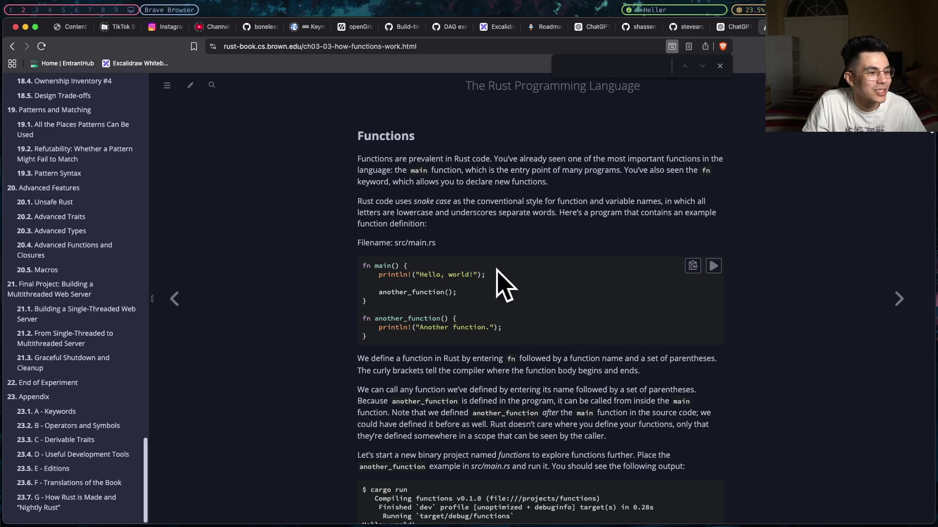
# - Scroll past the Parameters examples and start the two-question Functions quiz
pyautogui.scroll(-10, 498, 273)
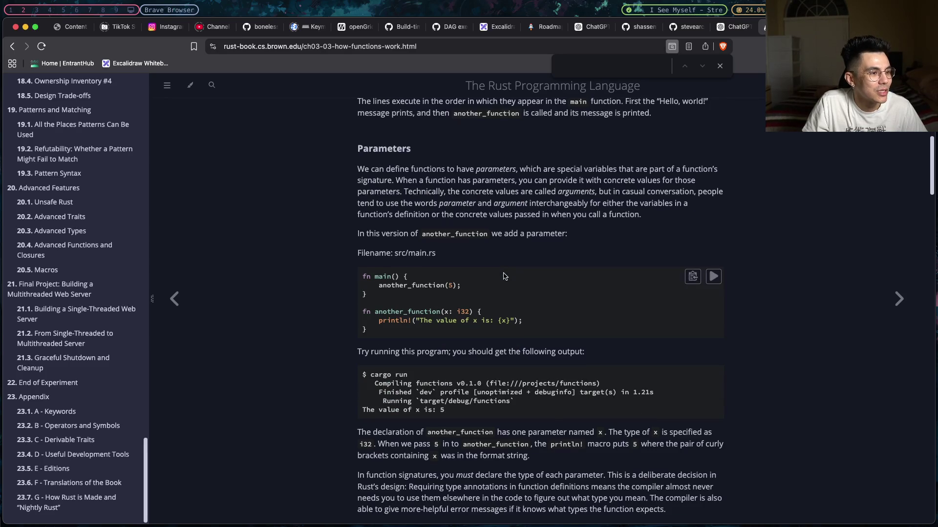
pyautogui.scroll(-10, 507, 272)
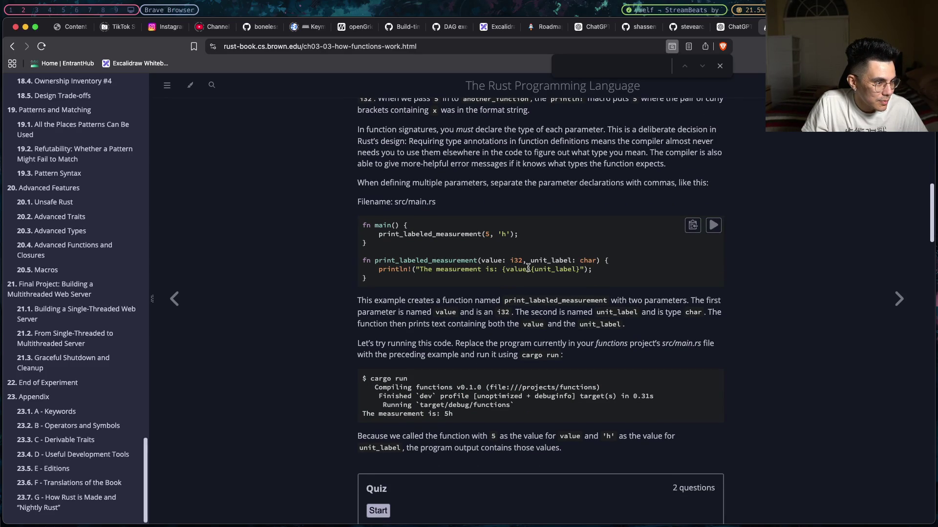
pyautogui.scroll(-1, 537, 268)
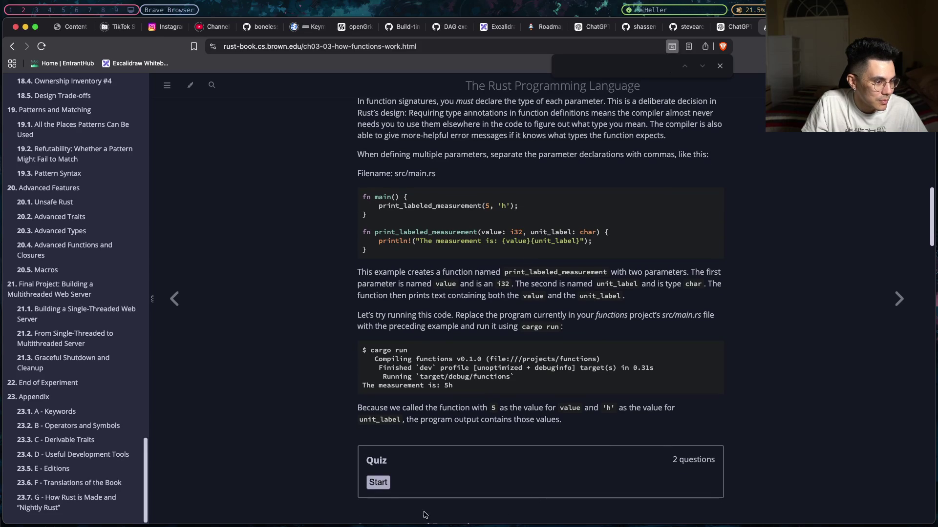
pyautogui.click(379, 483)
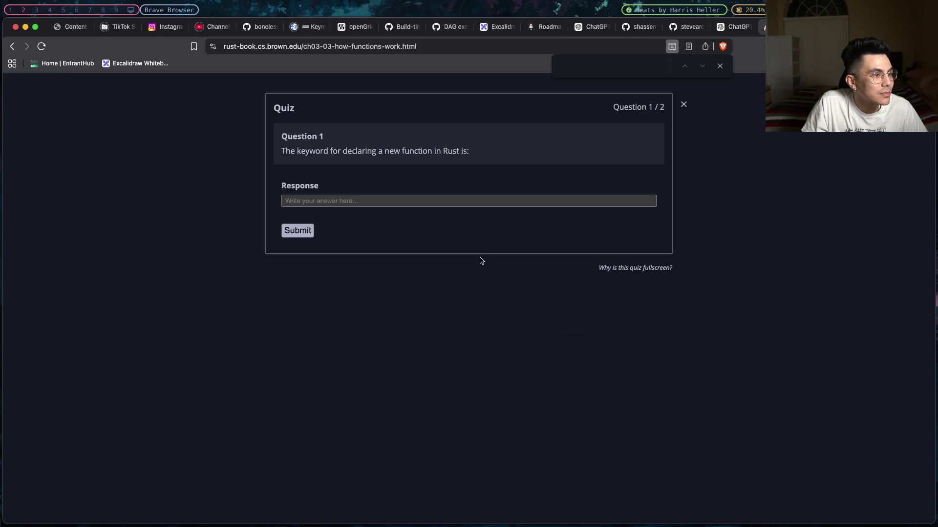
# - Answer fn as the function-declaring keyword, then submit that the untyped f(x) program does NOT compile
pyautogui.click(468, 197)
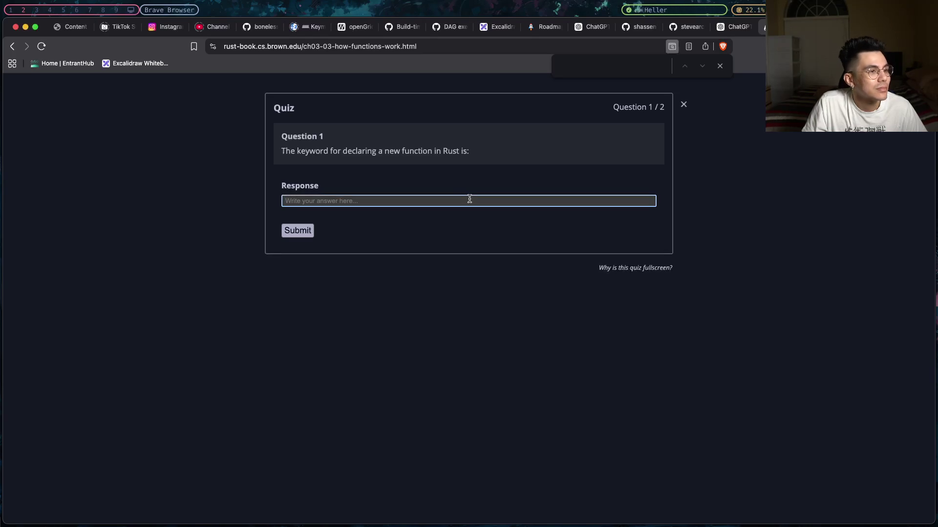
pyautogui.write('fn')
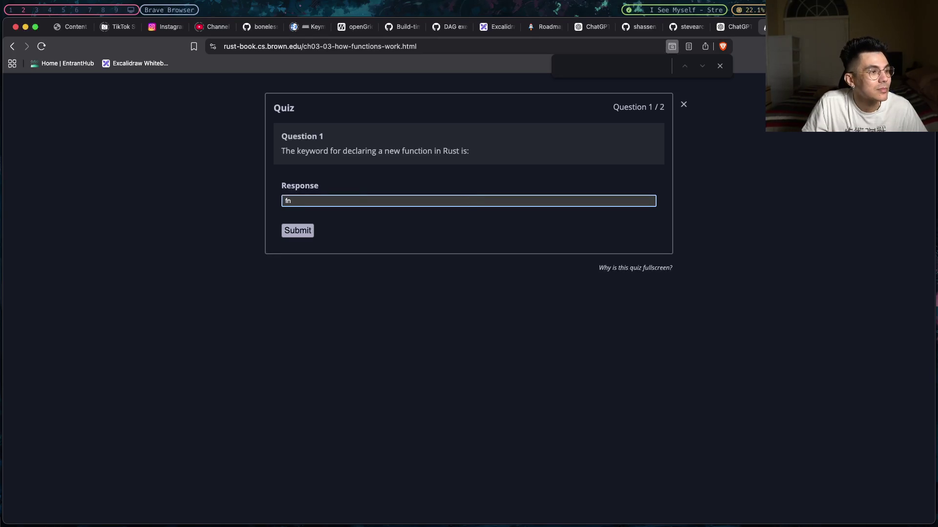
pyautogui.click(295, 232)
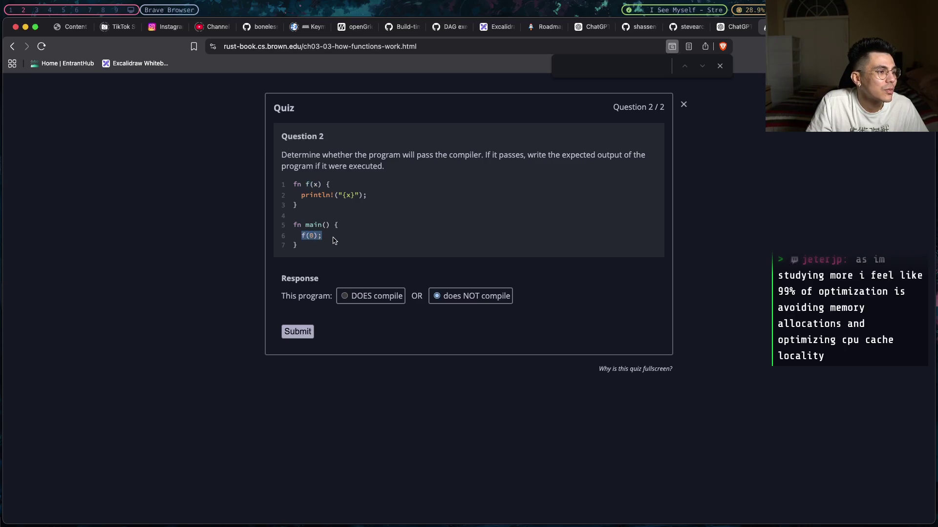
pyautogui.moveTo(332, 187); pyautogui.dragTo(303, 186)
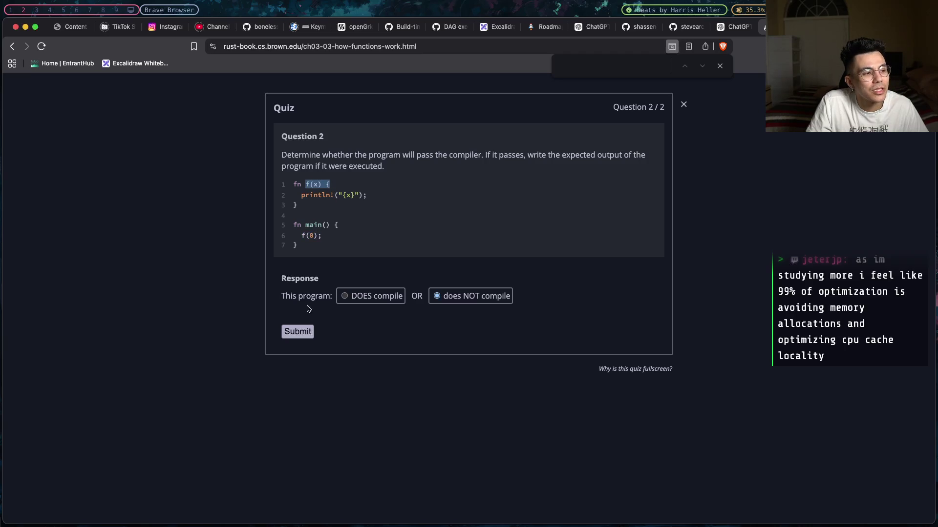
pyautogui.click(303, 333)
# - Scroll through the quiz answer review into the Statements and Expressions section
pyautogui.scroll(-10, 318, 328)
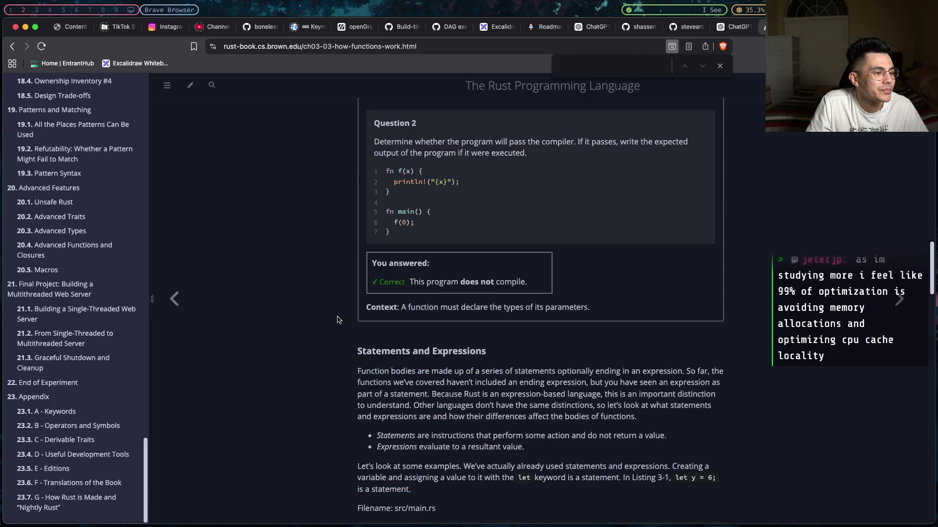
pyautogui.scroll(-15, 337, 319)
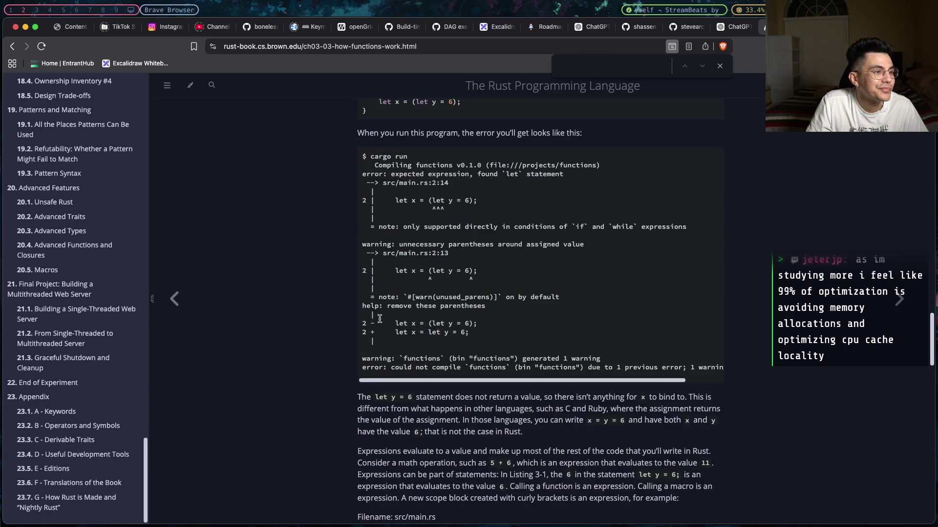
pyautogui.scroll(-15, 379, 318)
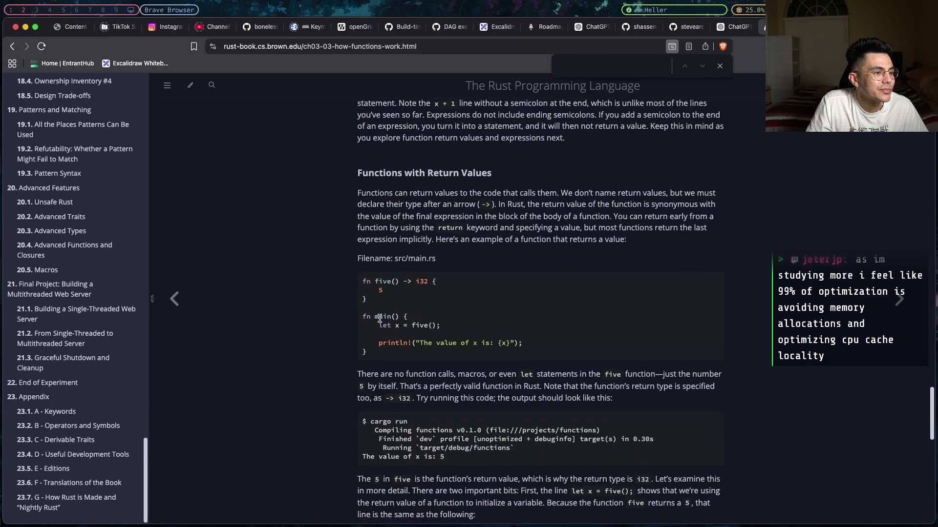
pyautogui.scroll(15, 380, 320)
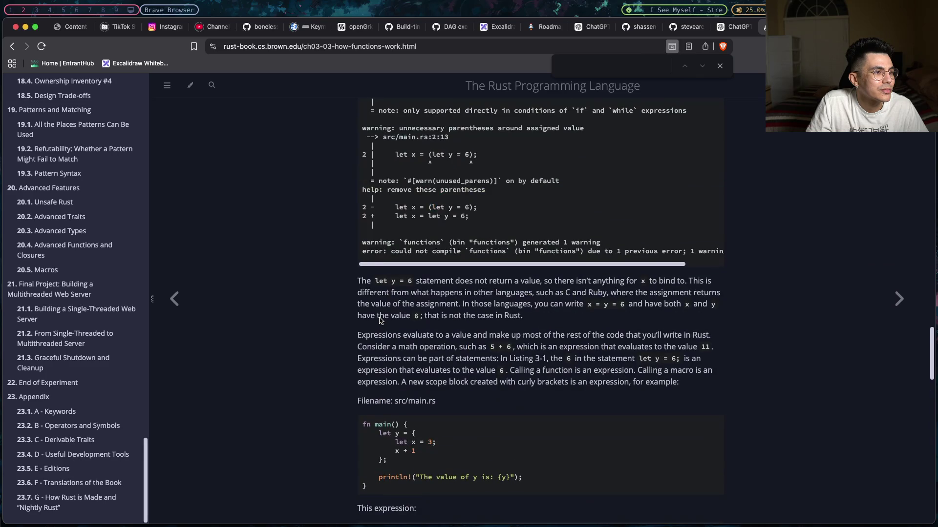
pyautogui.scroll(15, 380, 318)
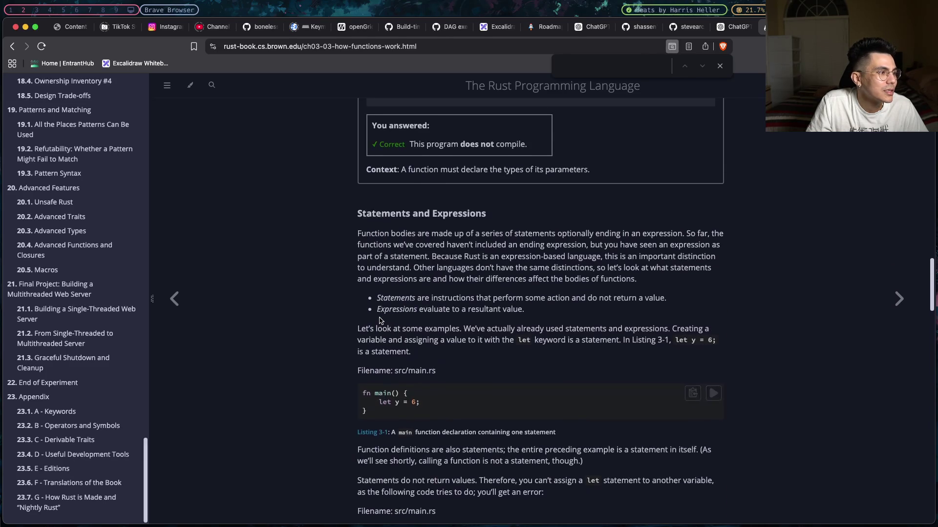
pyautogui.scroll(-10, 380, 320)
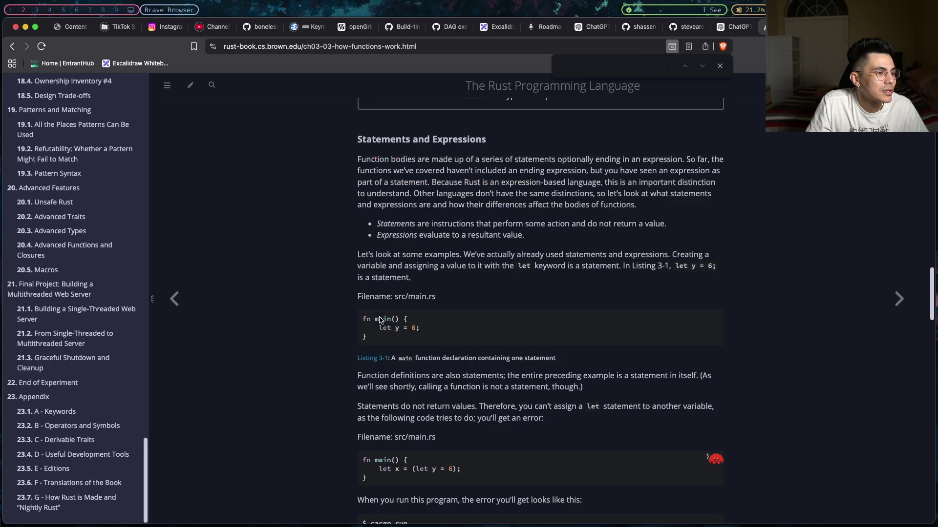
pyautogui.scroll(-3, 380, 318)
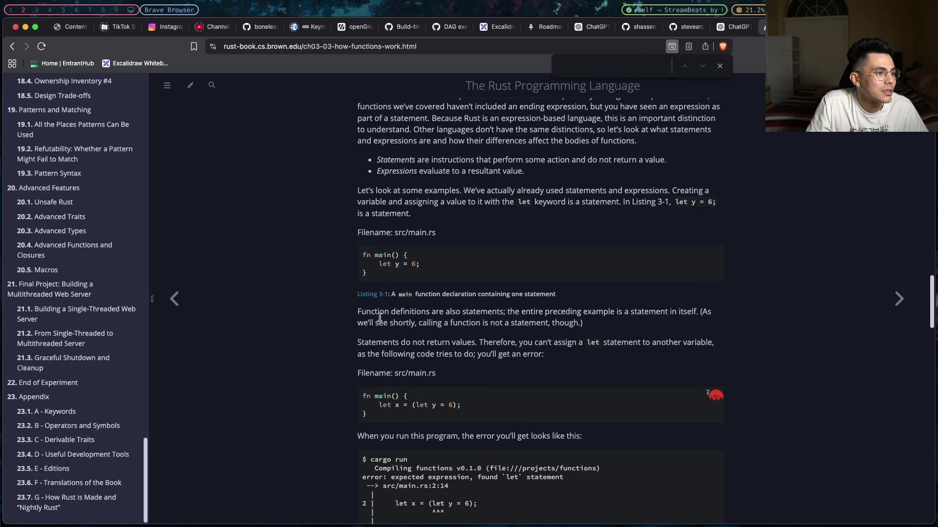
pyautogui.scroll(3, 379, 318)
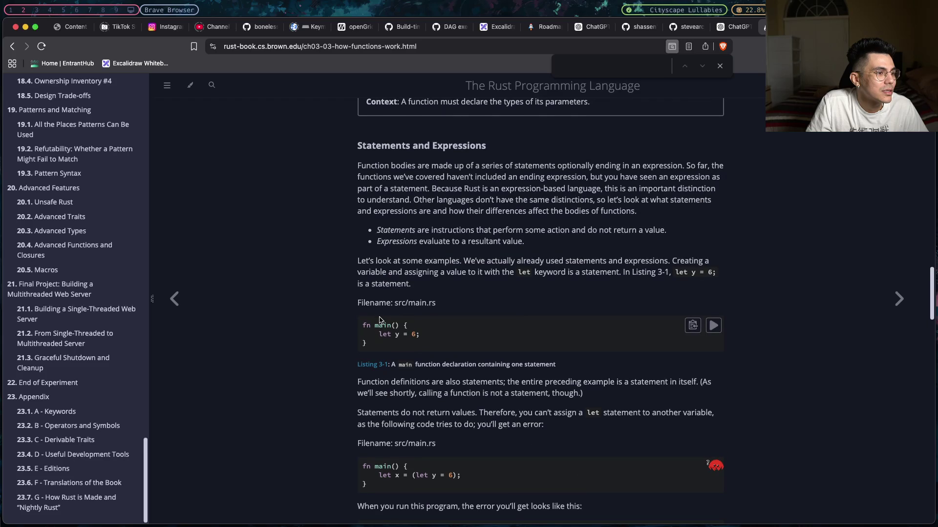
pyautogui.scroll(-10, 380, 320)
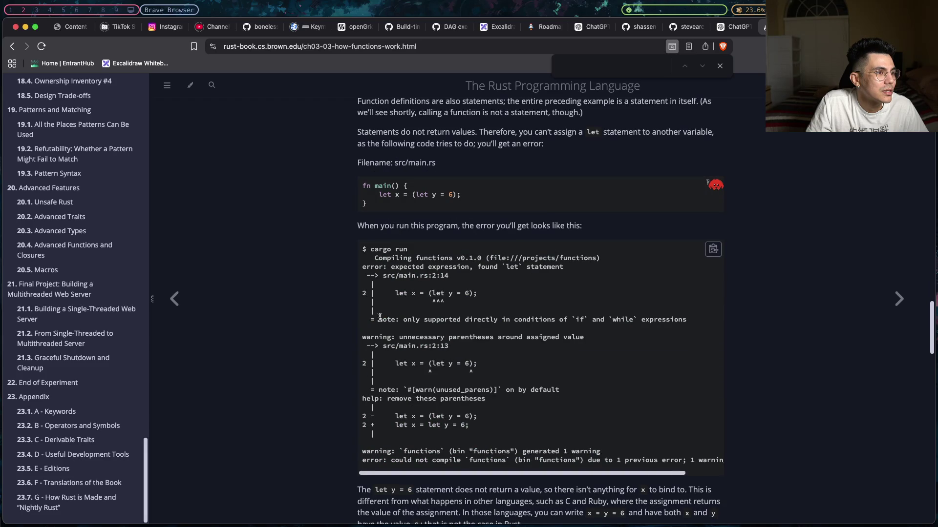
# - Highlight the let x = (let y = 6) line, then the block expression assigned to y
pyautogui.moveTo(464, 194); pyautogui.dragTo(438, 201)
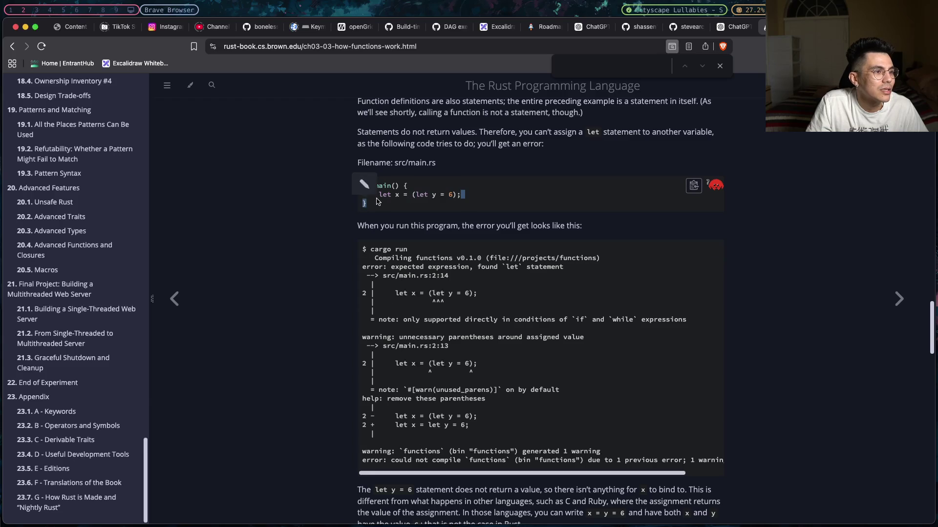
pyautogui.moveTo(377, 201); pyautogui.dragTo(379, 195)
pyautogui.scroll(-3, 380, 221)
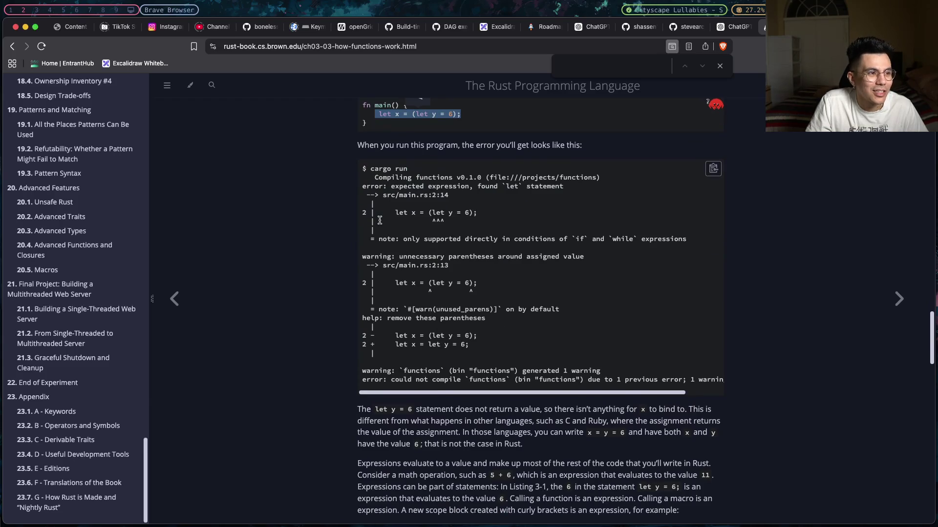
pyautogui.scroll(-6, 379, 221)
pyautogui.scroll(-3, 380, 223)
pyautogui.scroll(-1, 378, 220)
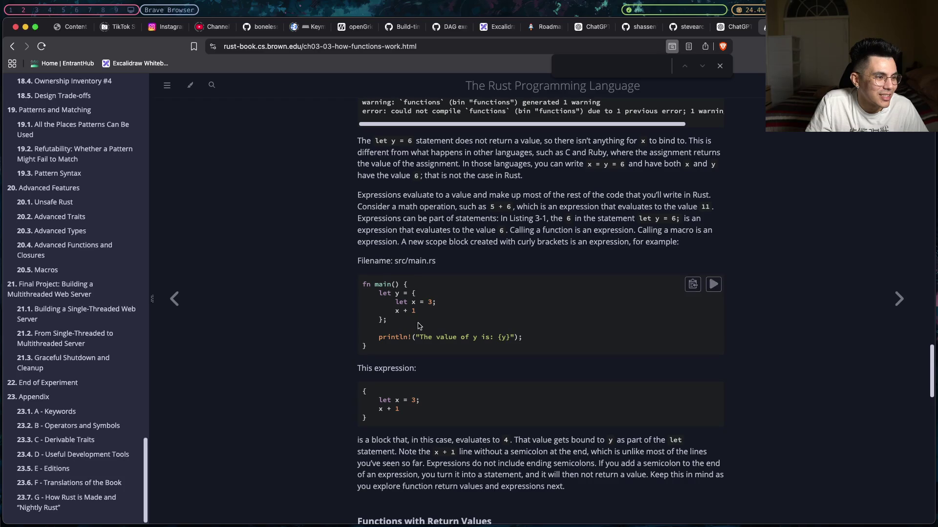
pyautogui.moveTo(416, 324); pyautogui.dragTo(364, 293)
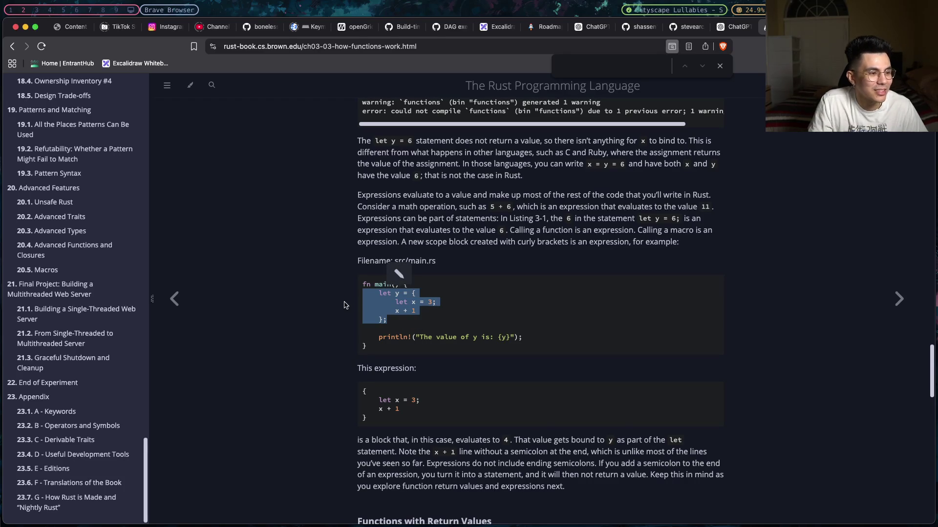
# - Highlight the block body 'let x = 3; x + 1', scroll to the plus_one error, and start the curly-brace quiz
pyautogui.click(402, 312)
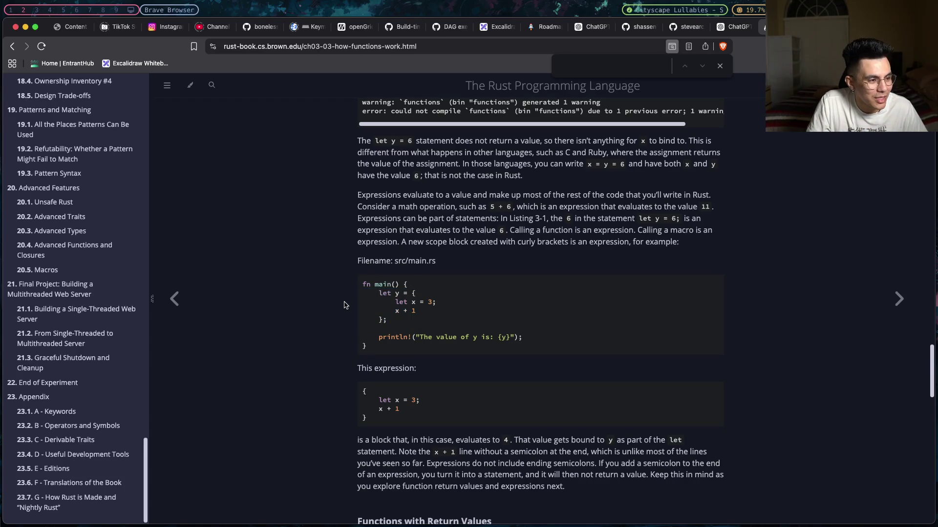
pyautogui.moveTo(417, 311)
pyautogui.mouseDown()
pyautogui.moveTo(382, 302)
pyautogui.moveTo(400, 292)
pyautogui.mouseUp()
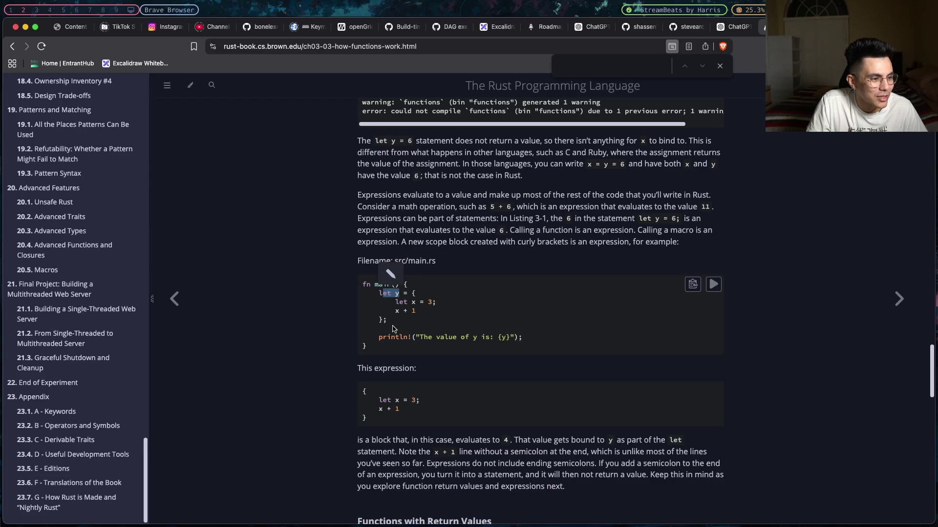
pyautogui.scroll(-3, 398, 432)
pyautogui.moveTo(511, 365); pyautogui.dragTo(482, 365)
pyautogui.scroll(-3, 548, 373)
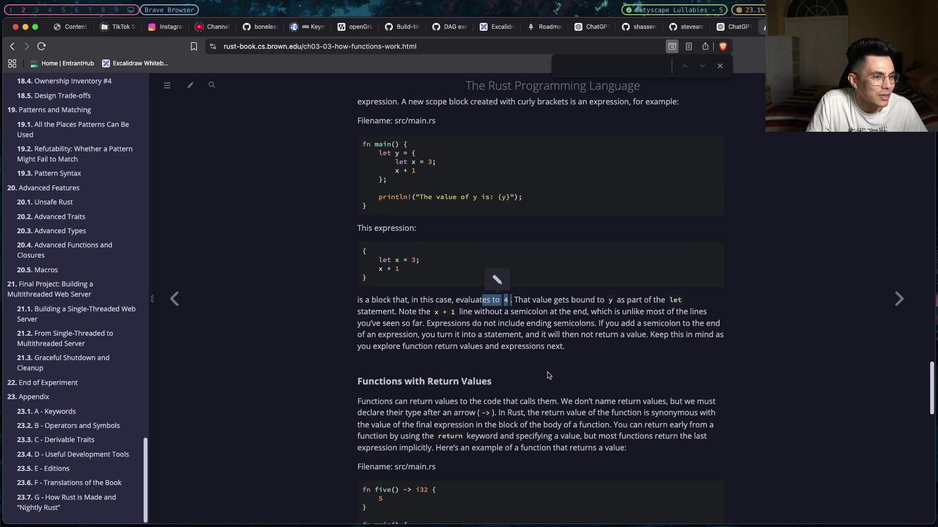
pyautogui.scroll(-10, 548, 375)
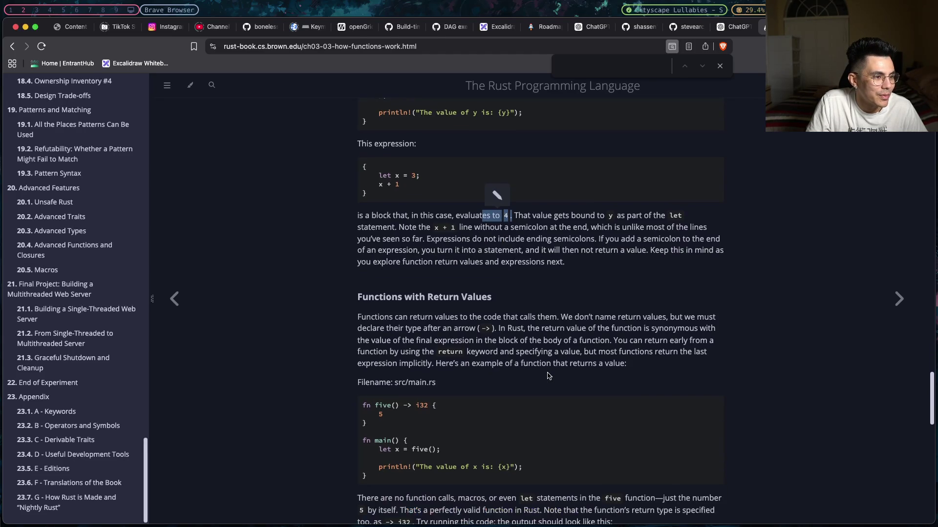
pyautogui.scroll(-12, 548, 374)
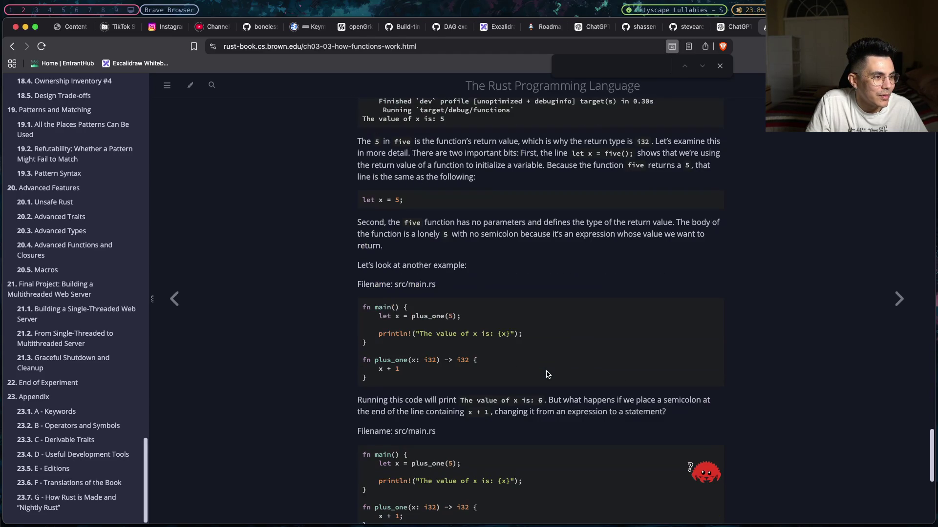
pyautogui.scroll(-13, 546, 375)
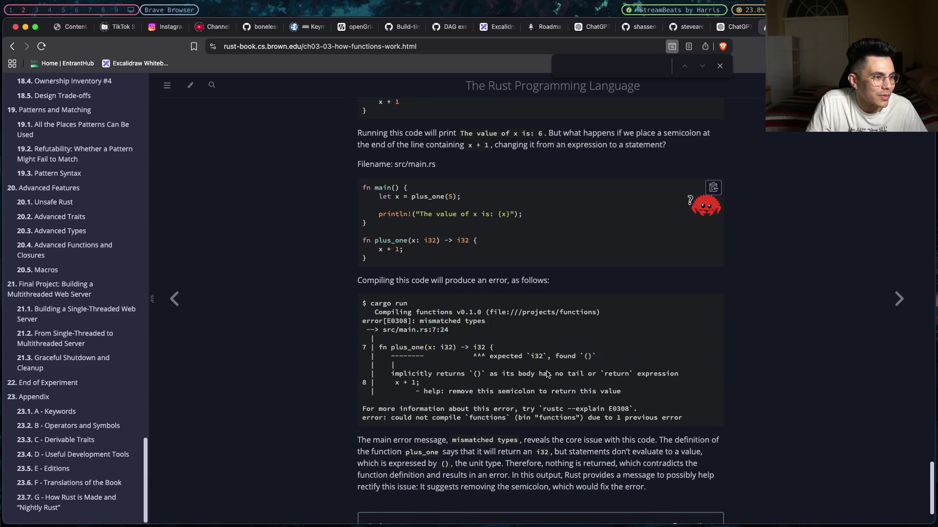
pyautogui.click(388, 484)
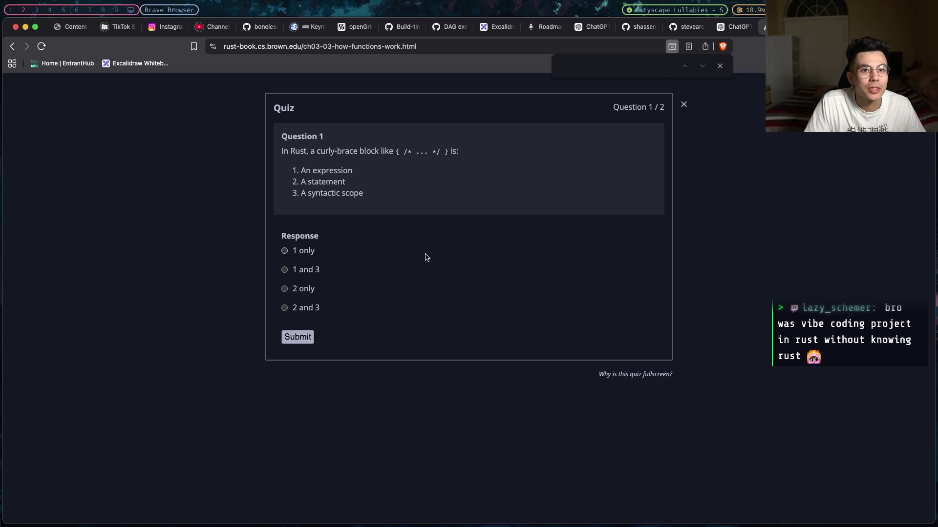
# - Open a new empty browser tab with Cmd+T
pyautogui.press('super+t')
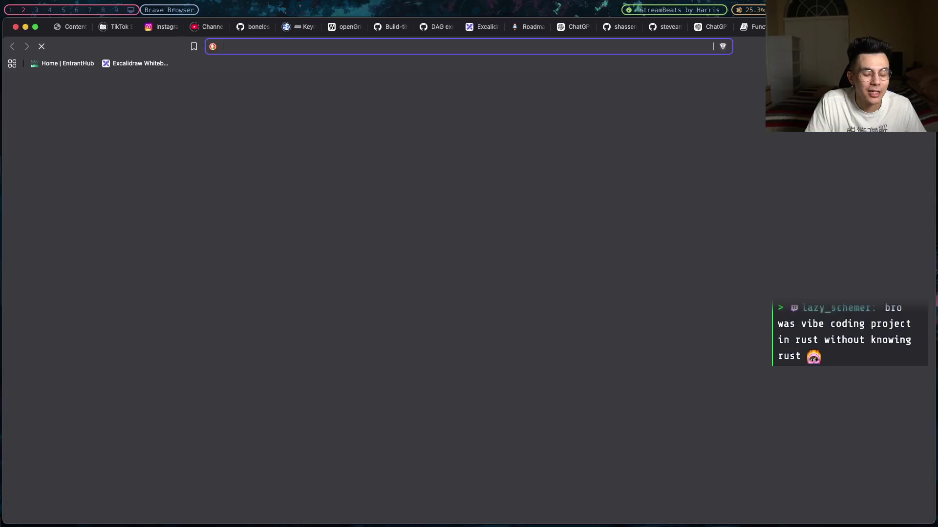
# - Load github.com from the address bar
pyautogui.write('lee')
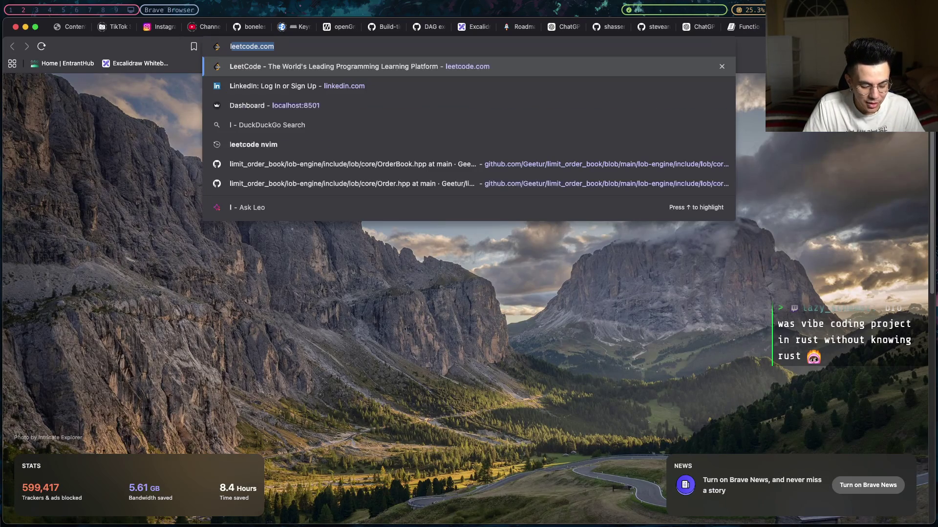
pyautogui.press('BackSpace')
pyautogui.press('BackSpace')
pyautogui.press('BackSpace')
pyautogui.press('BackSpace')
pyautogui.write('git')
pyautogui.press('Return')
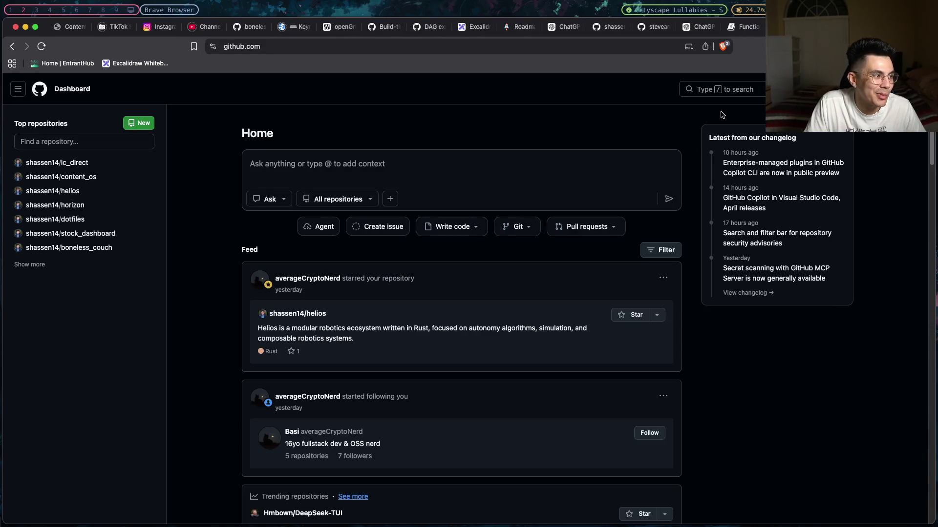
# - Search GitHub for rust_robotics repositories, then return to the dashboard
pyautogui.click(740, 93)
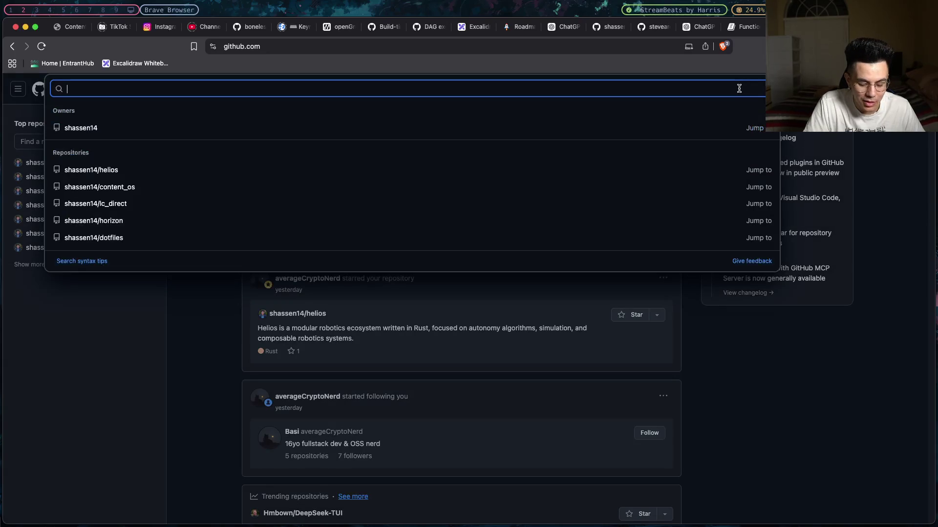
pyautogui.write('rust')
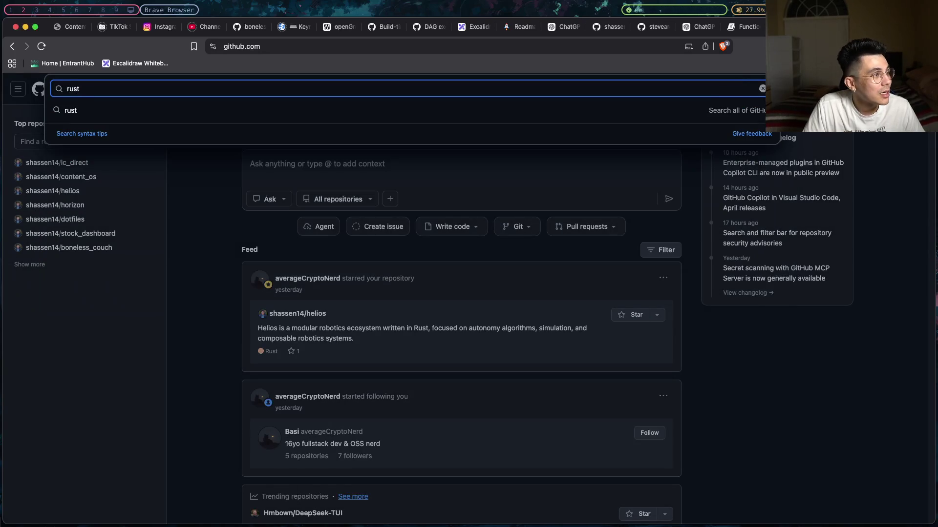
pyautogui.write('_robio')
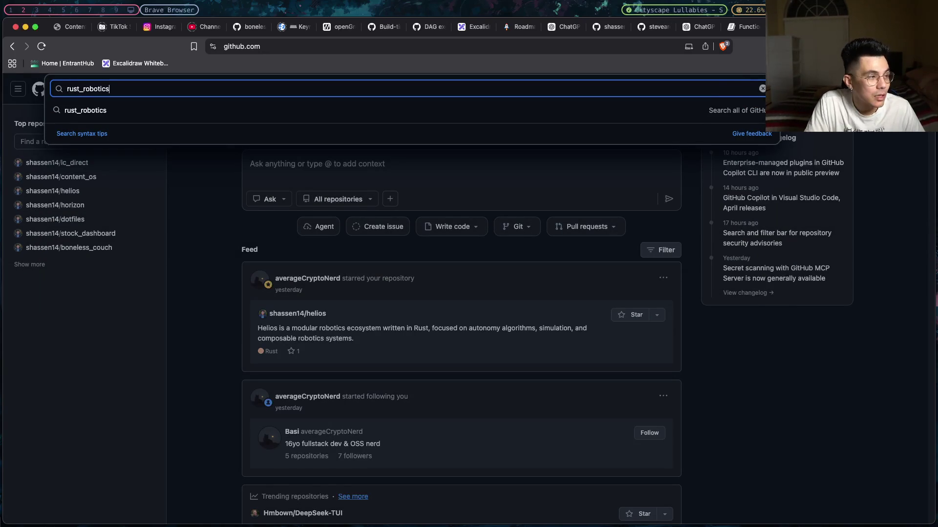
pyautogui.press('Return')
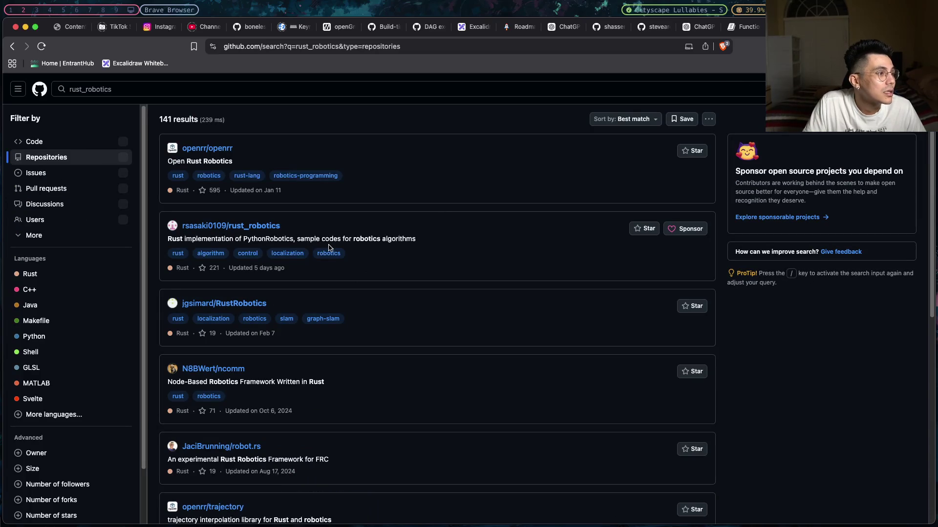
pyautogui.click(45, 90)
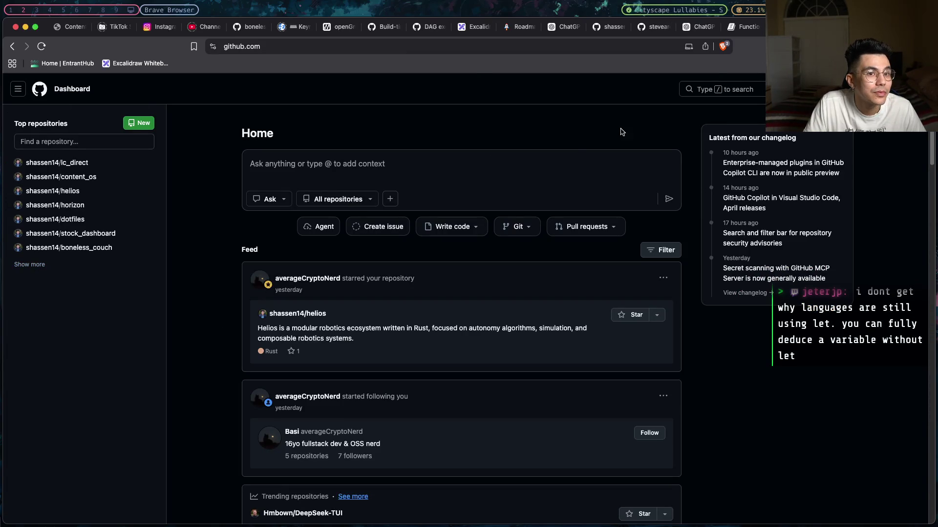
# - Filter your own GitHub repositories by 'rust' to show the four matching ones
pyautogui.click(923, 89)
pyautogui.click(824, 159)
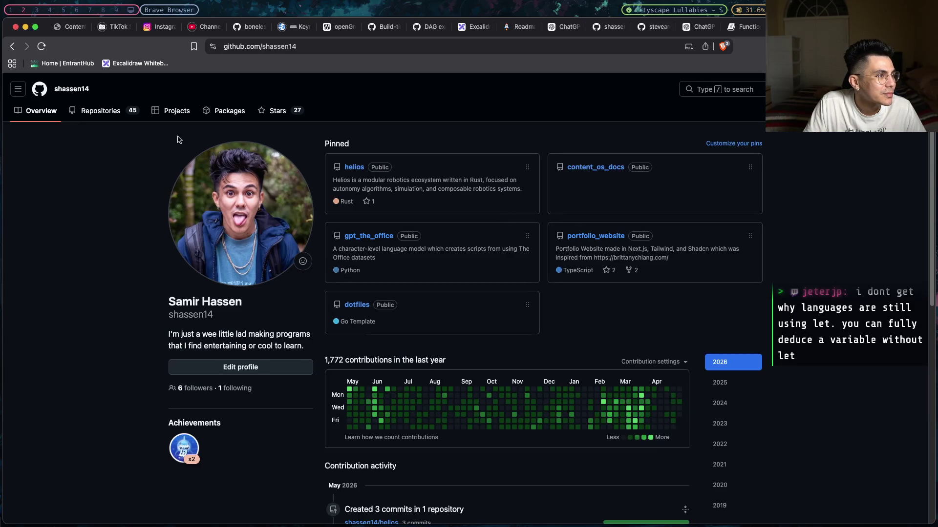
pyautogui.click(12, 46)
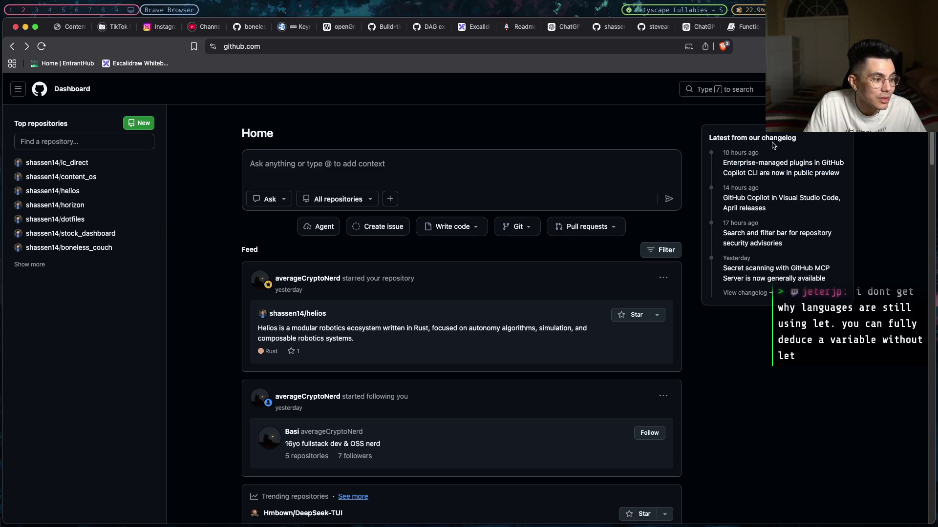
pyautogui.click(916, 89)
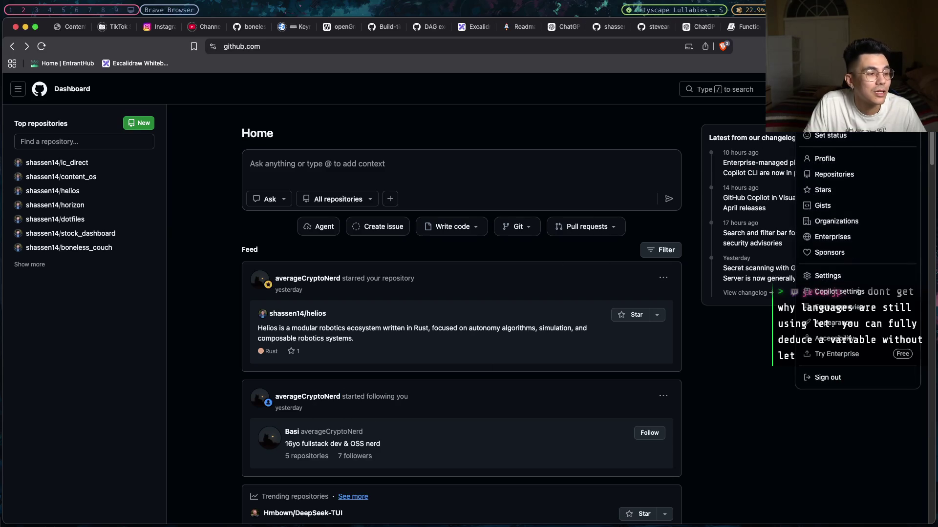
pyautogui.click(824, 171)
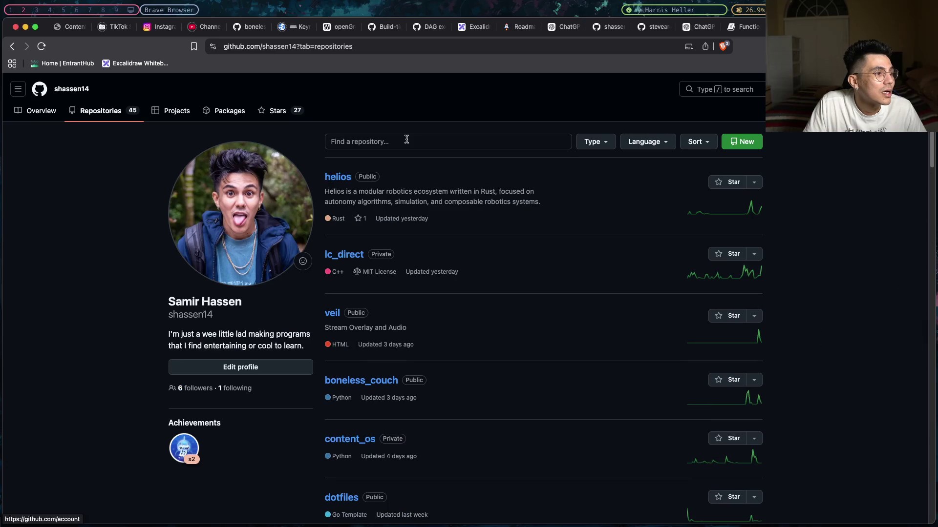
pyautogui.click(401, 141)
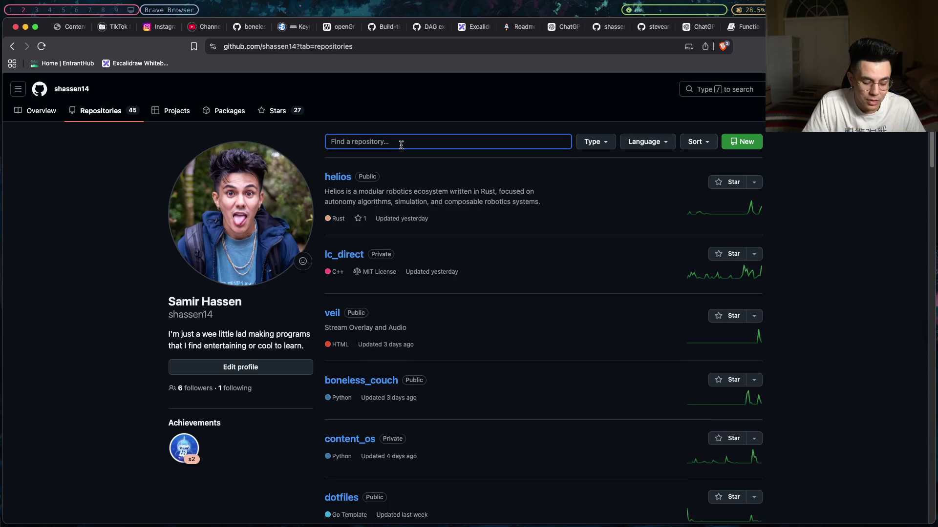
pyautogui.write('rust')
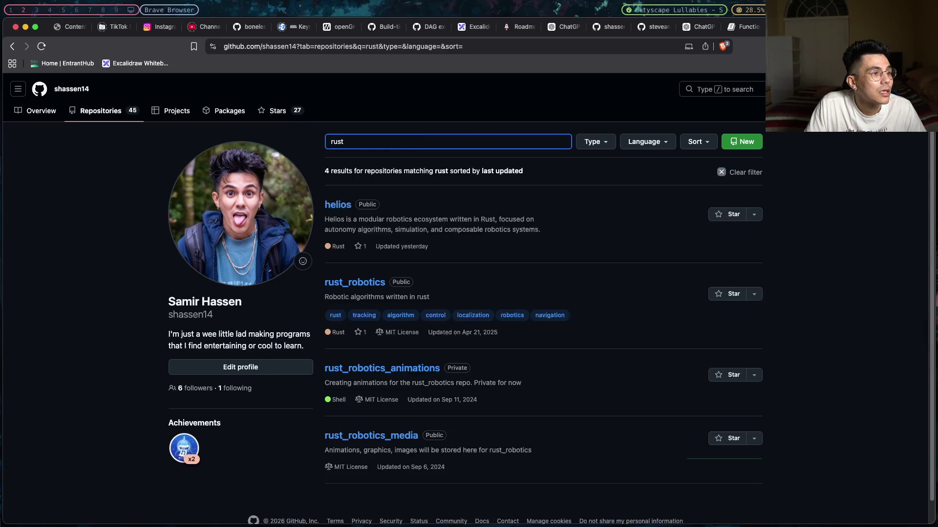
# - Open rust_robotics, scroll through its README demos and To-Do's, then back to the top
pyautogui.click(358, 288)
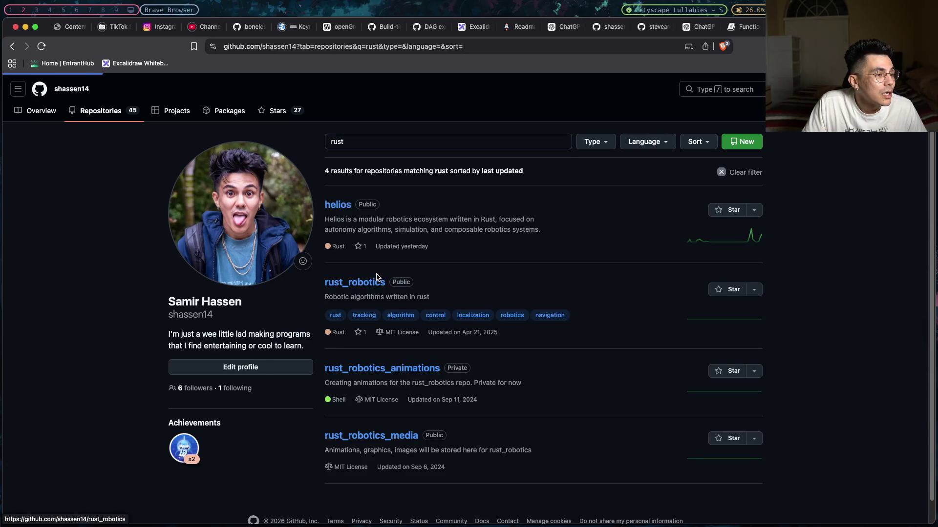
pyautogui.scroll(-5, 378, 277)
pyautogui.scroll(-20, 378, 278)
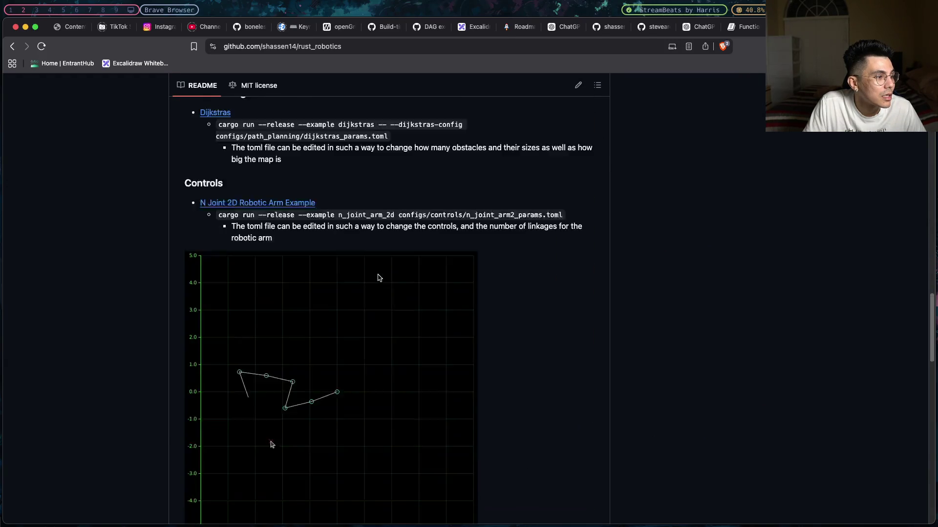
pyautogui.scroll(-3, 379, 278)
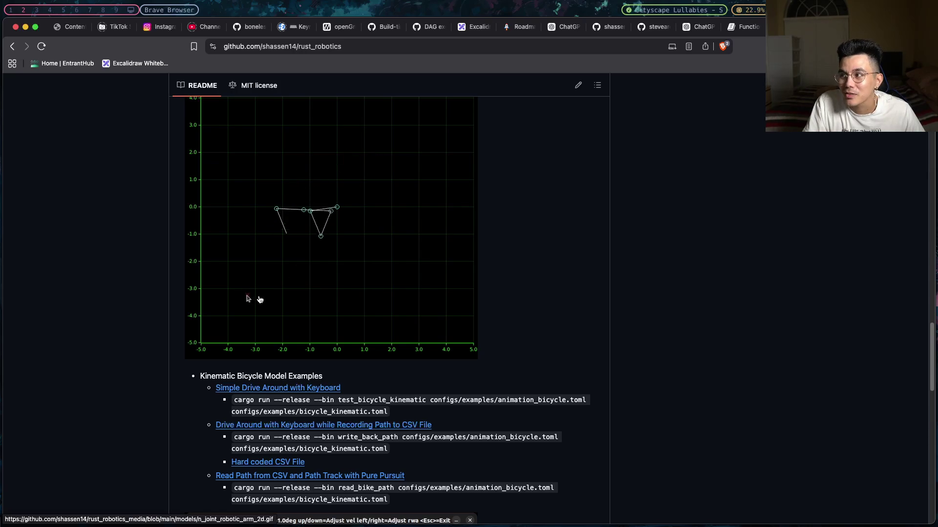
pyautogui.scroll(-8, 267, 291)
pyautogui.scroll(-2, 267, 291)
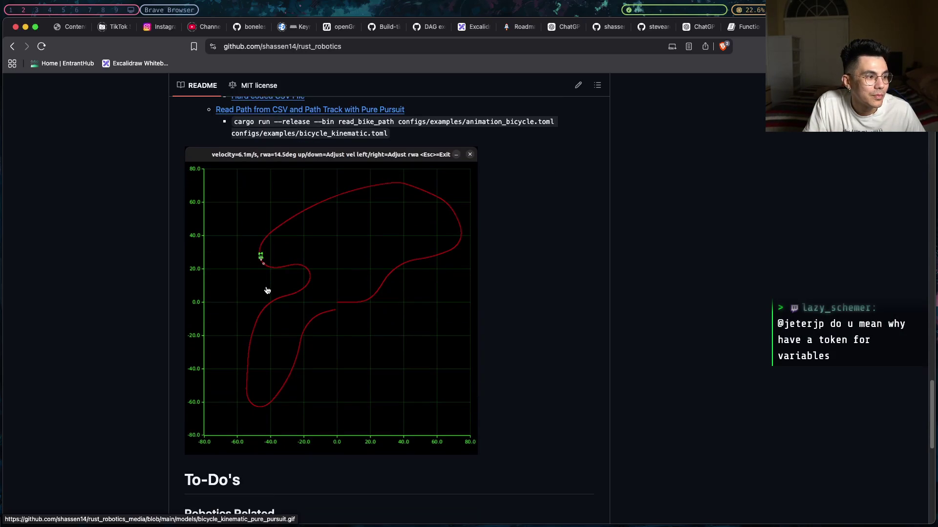
pyautogui.scroll(-2, 267, 290)
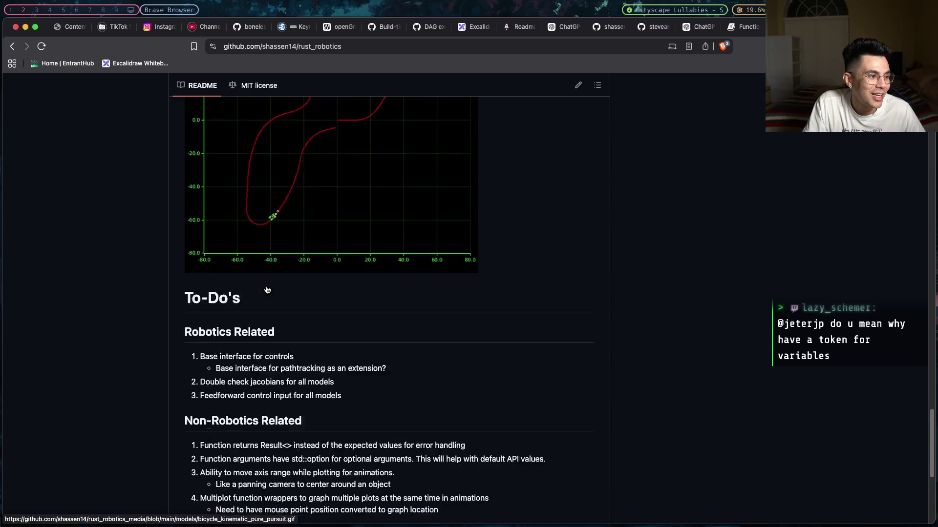
pyautogui.scroll(-4, 267, 290)
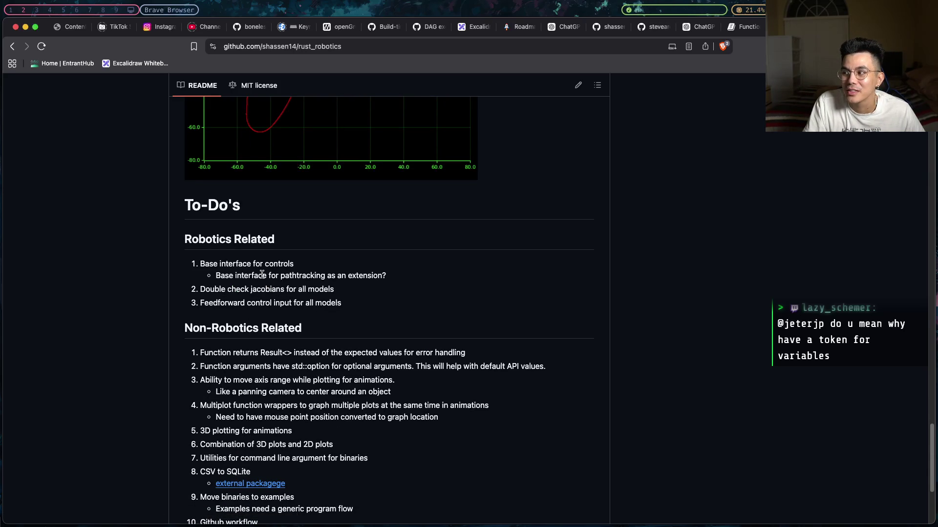
pyautogui.scroll(-4, 263, 274)
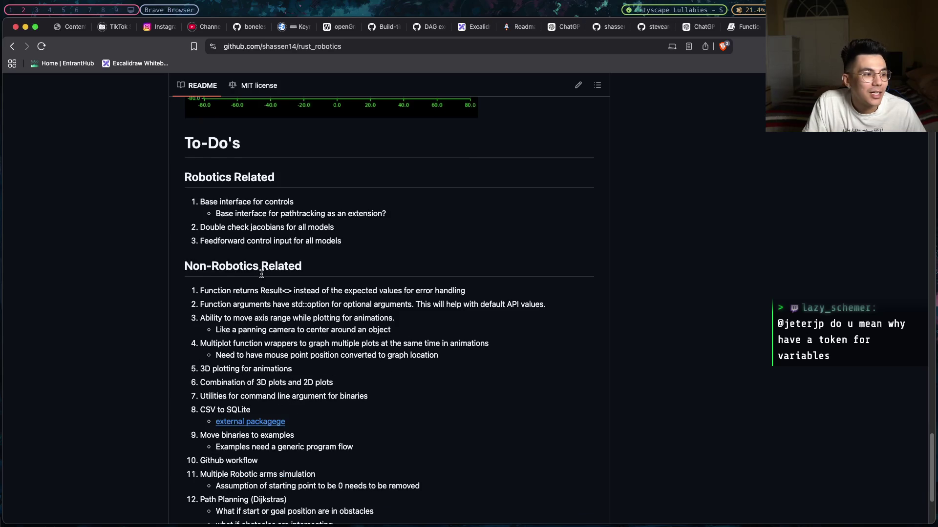
pyautogui.scroll(10, 262, 276)
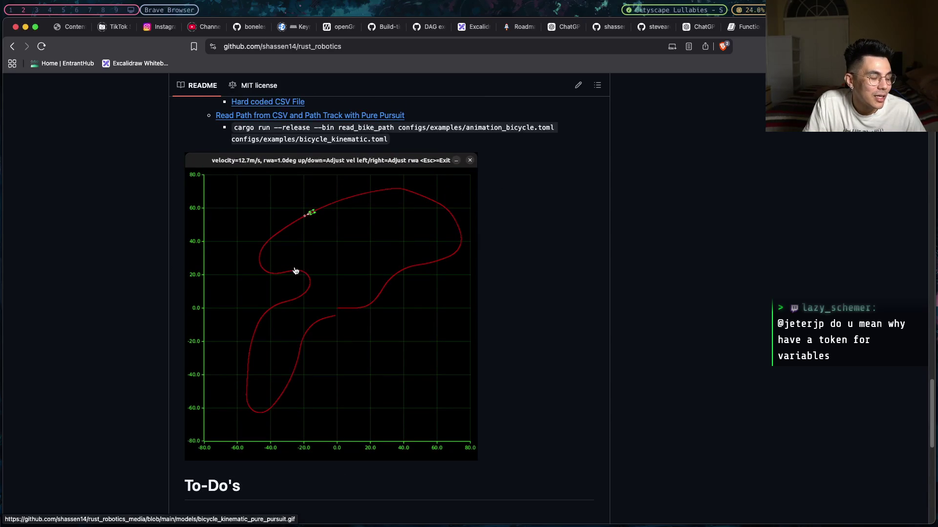
pyautogui.scroll(1, 295, 264)
pyautogui.scroll(2, 295, 264)
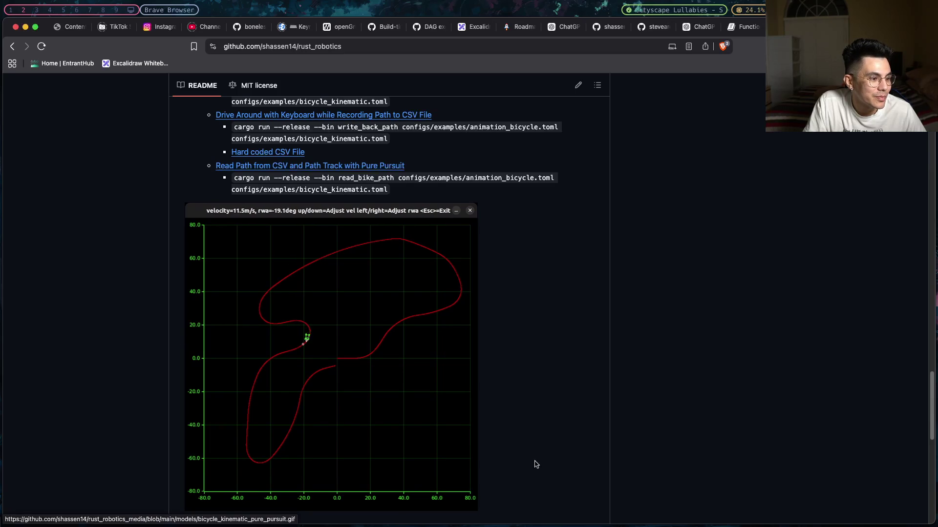
pyautogui.scroll(15, 283, 295)
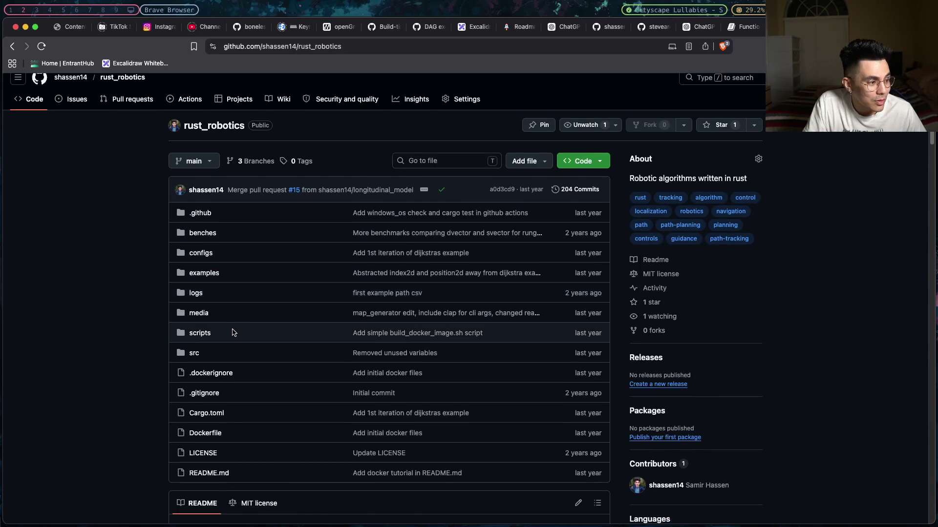
# - Return to the Rust book quiz tab and answer Question 1 with '1 and 3'
pyautogui.scroll(-1, 232, 333)
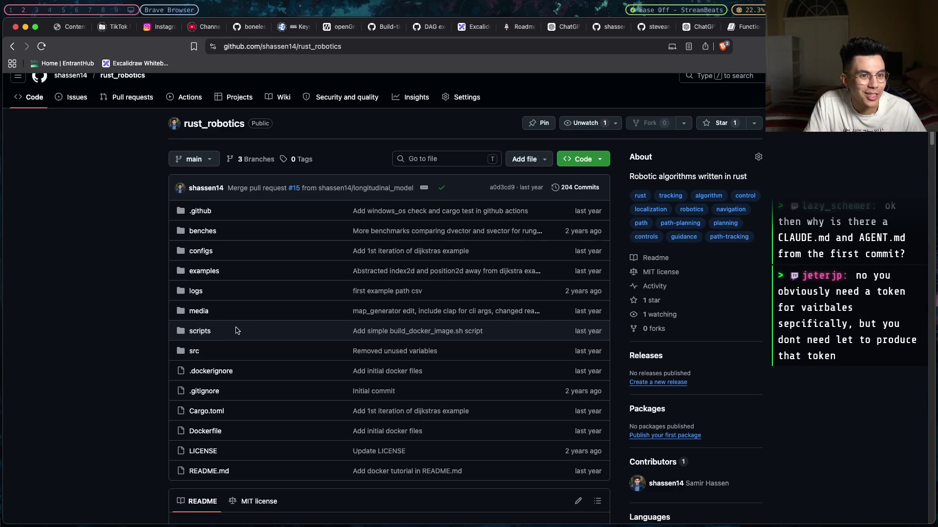
pyautogui.click(702, 26)
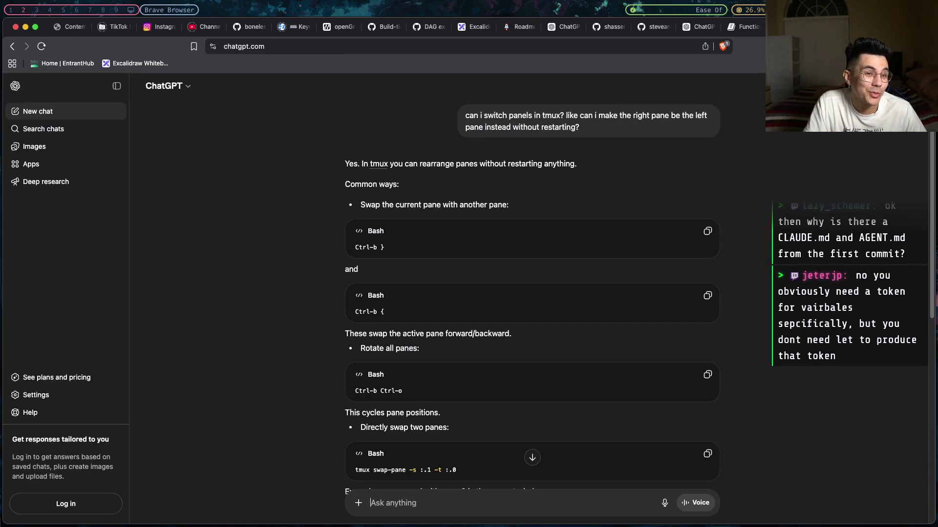
pyautogui.hotkey('ctrl', 'Tab')
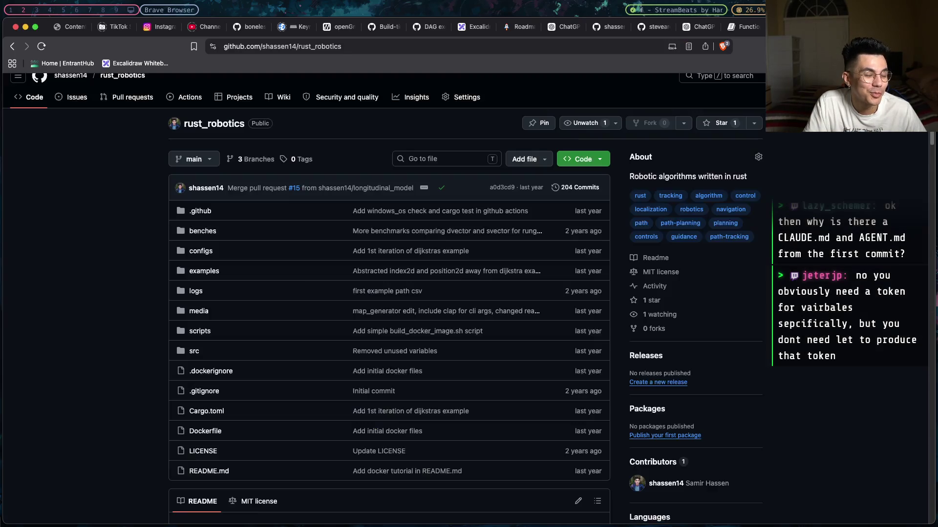
pyautogui.hotkey('ctrl', 'Tab')
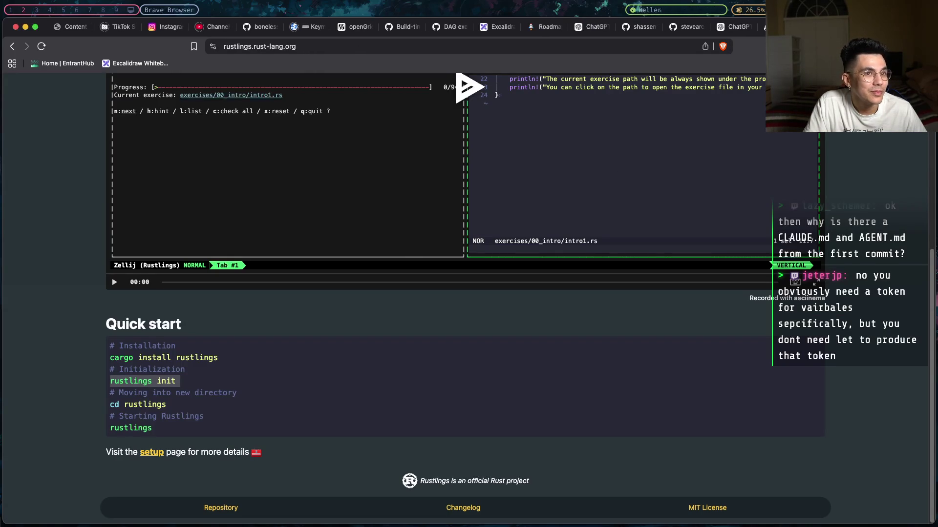
pyautogui.hotkey('ctrl', 'shift', 'Tab')
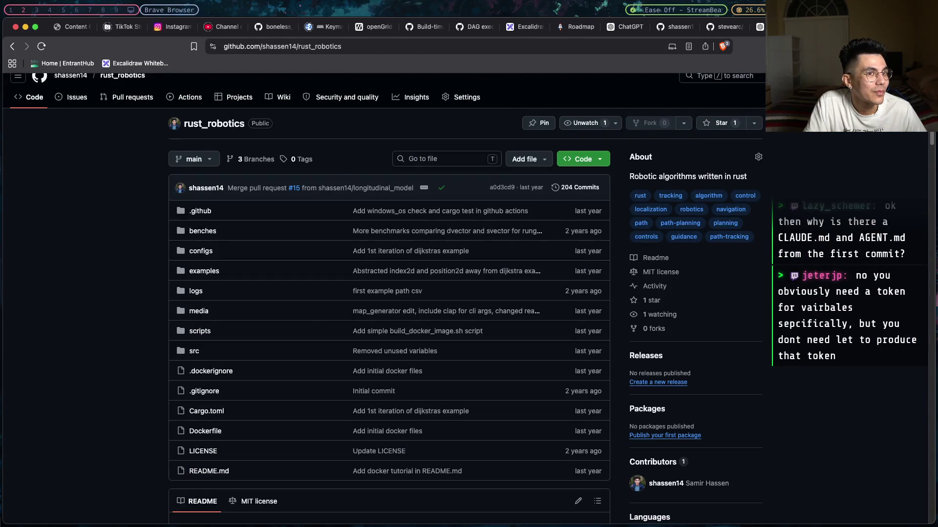
pyautogui.hotkey('ctrl', 'shift', 'Tab')
pyautogui.click(512, 270)
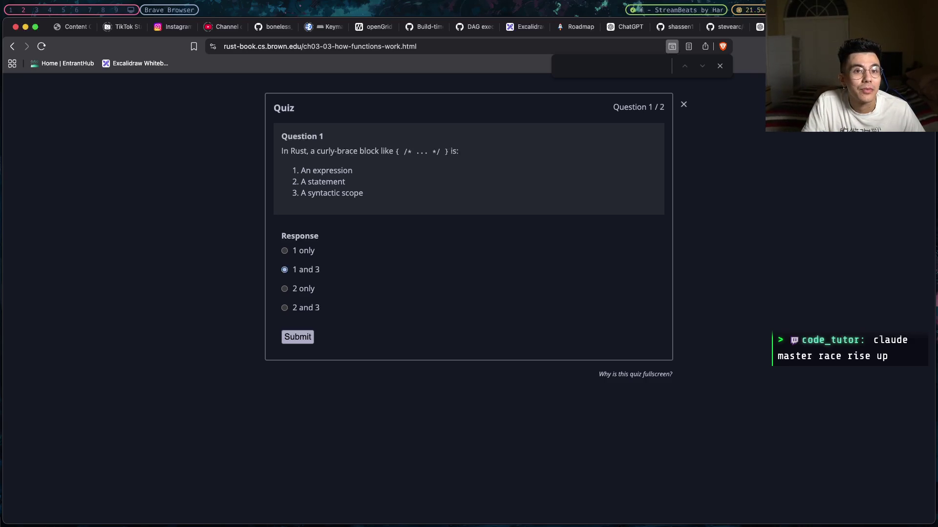
pyautogui.hotkey('ctrl', 'Tab')
pyautogui.scroll(-5, 270, 235)
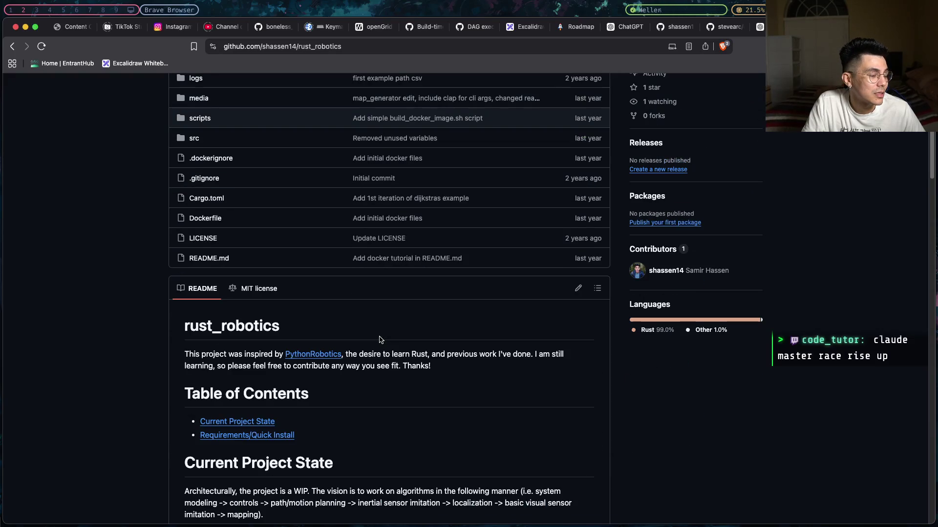
pyautogui.moveTo(225, 199); pyautogui.dragTo(183, 202)
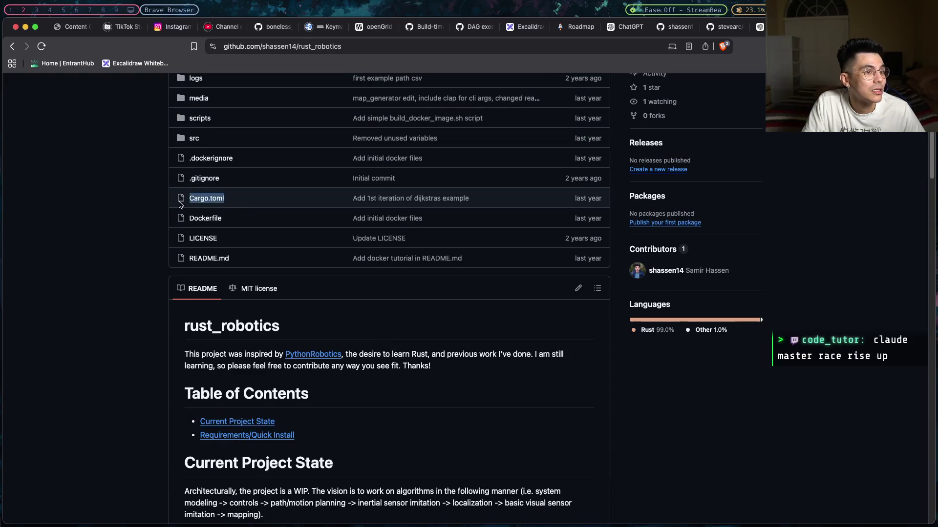
pyautogui.scroll(2, 234, 262)
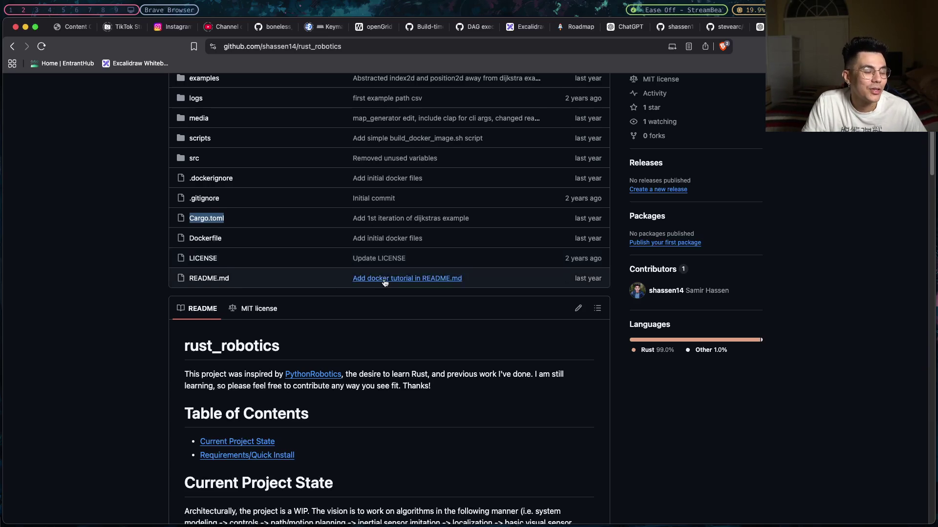
pyautogui.scroll(3, 371, 277)
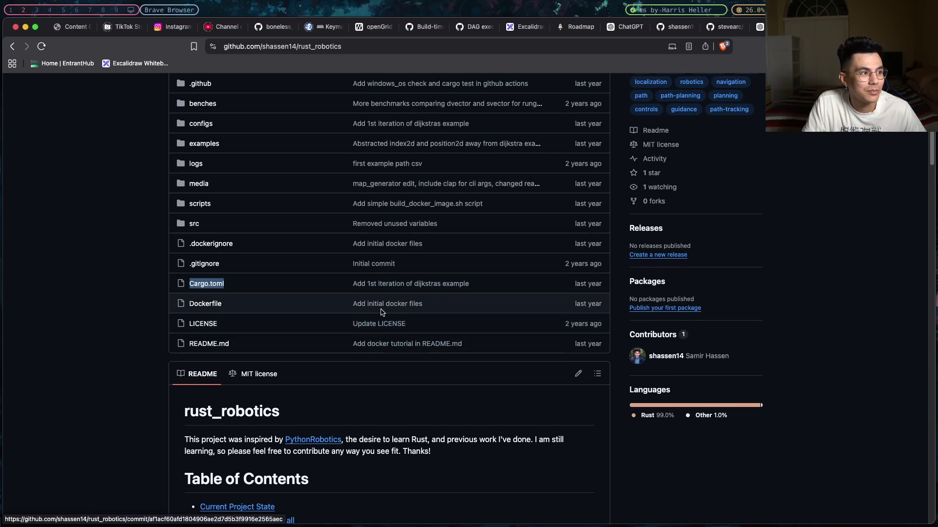
pyautogui.scroll(-5, 382, 311)
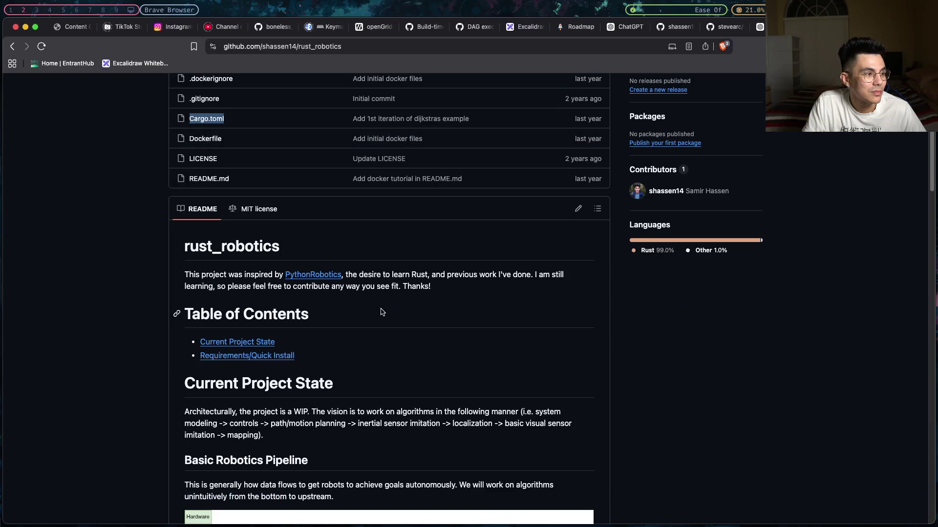
pyautogui.scroll(-5, 382, 311)
pyautogui.scroll(10, 382, 312)
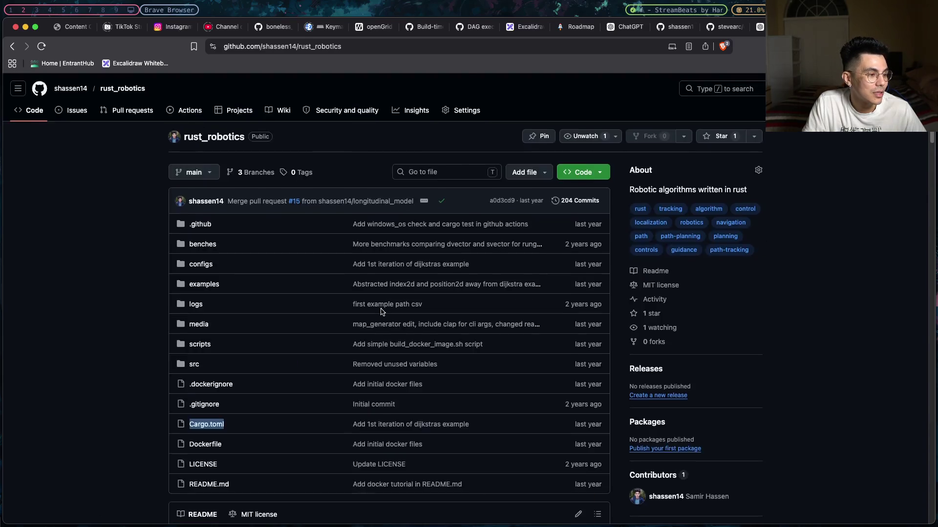
pyautogui.scroll(-10, 382, 311)
pyautogui.scroll(10, 382, 311)
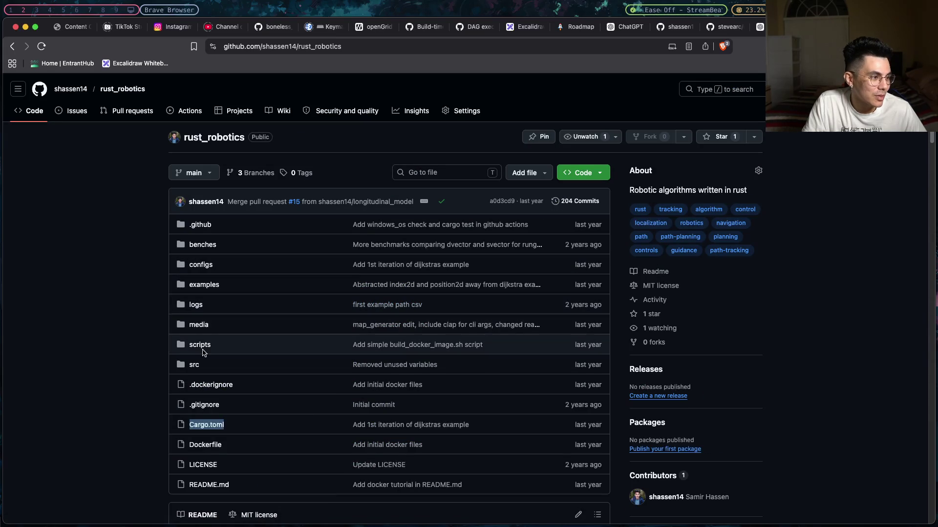
# - Open examples/controls/n_joint_arm_2d.rs and read its code down to the end of main
pyautogui.click(203, 290)
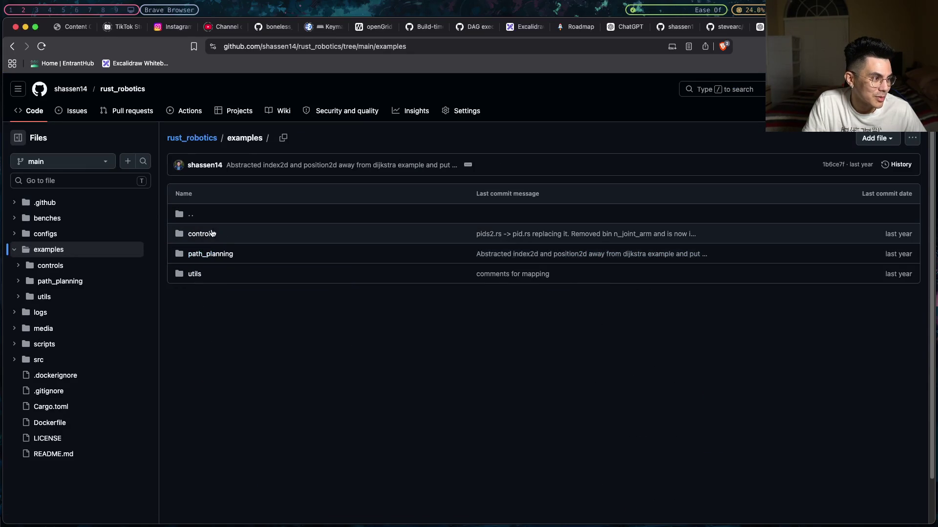
pyautogui.click(210, 233)
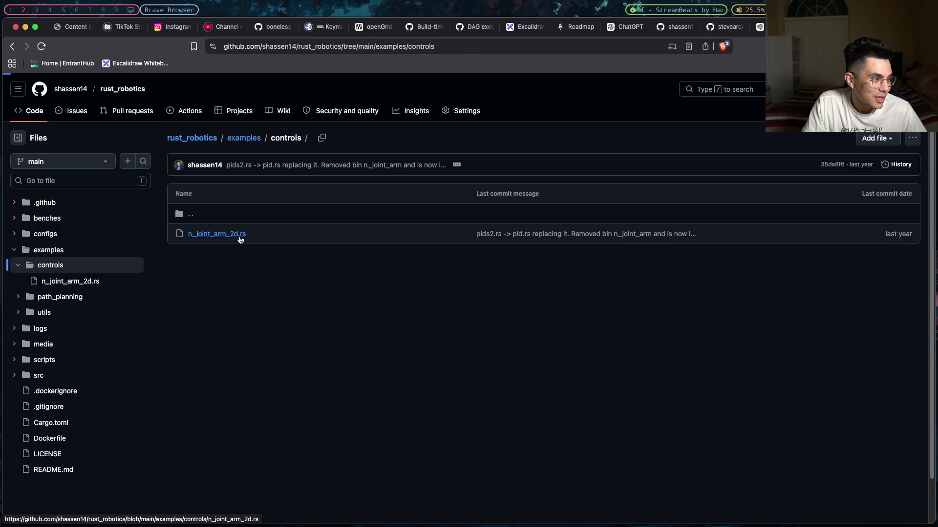
pyautogui.click(240, 239)
pyautogui.scroll(-20, 344, 292)
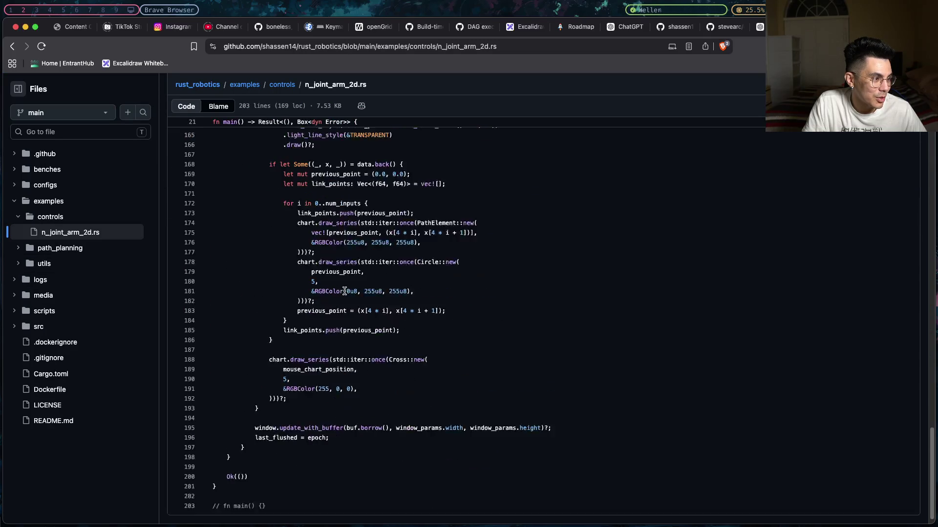
pyautogui.scroll(20, 293, 302)
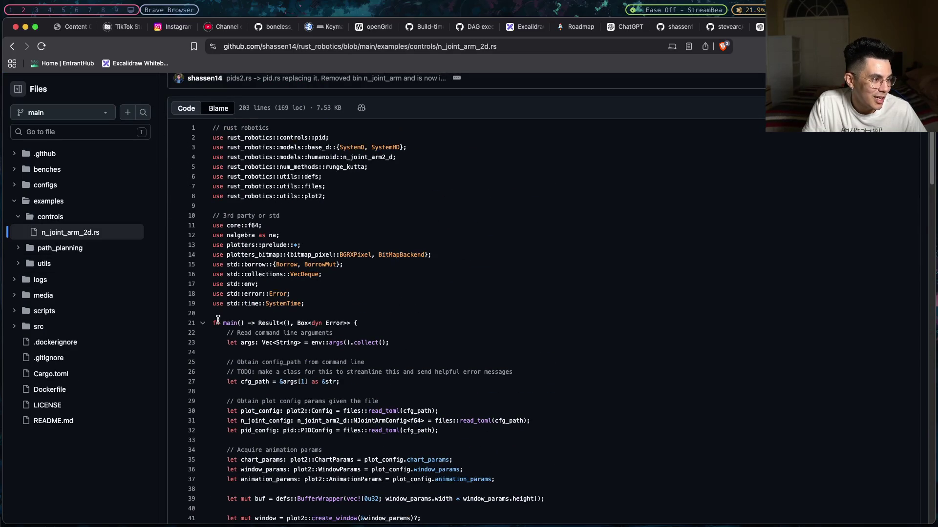
pyautogui.moveTo(218, 319); pyautogui.dragTo(355, 323)
pyautogui.scroll(-10, 367, 325)
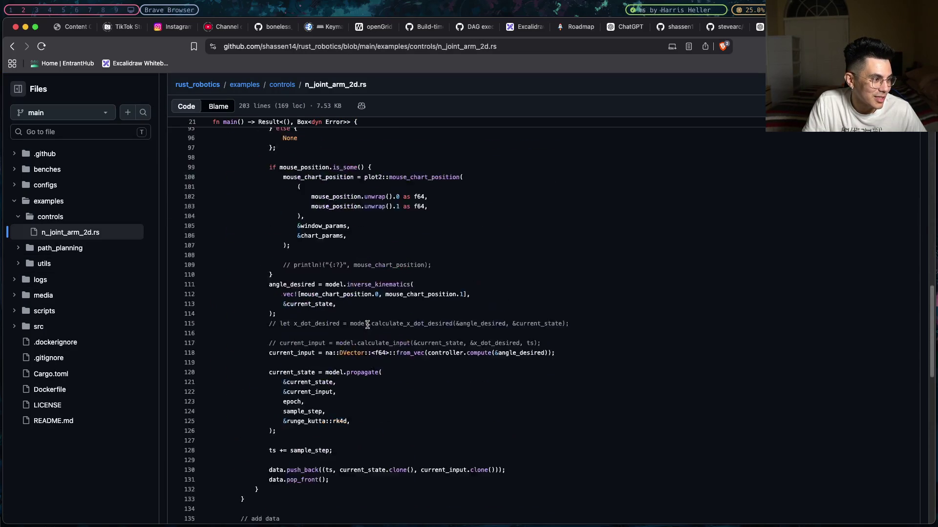
pyautogui.scroll(-7, 367, 325)
pyautogui.moveTo(237, 517); pyautogui.dragTo(206, 379)
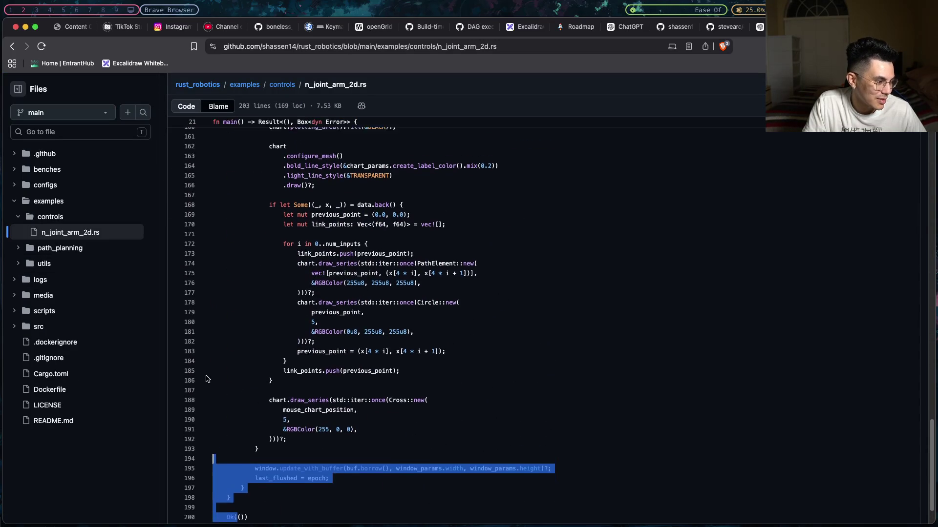
pyautogui.scroll(5, 206, 380)
# - Look up create_label_color's references, review the crate imports, and go back to the controls folder
pyautogui.click(427, 393)
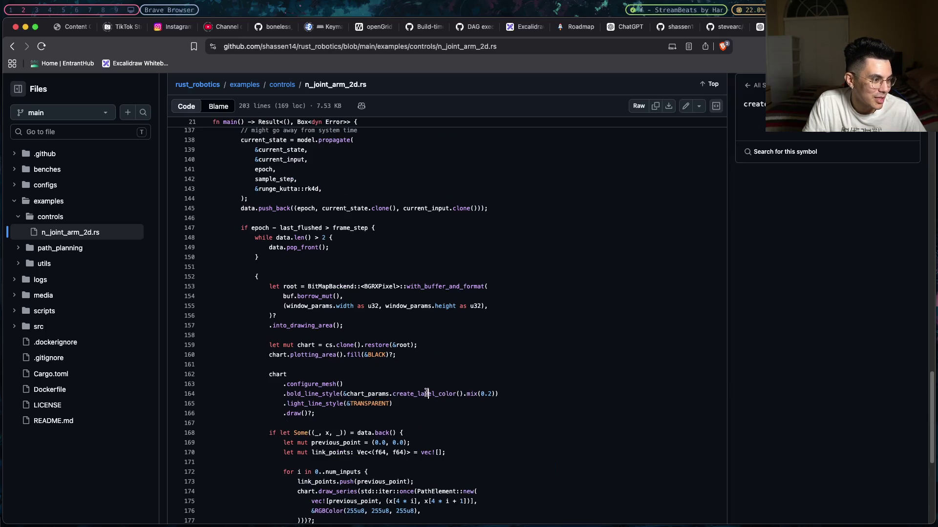
pyautogui.scroll(-1, 420, 395)
pyautogui.scroll(7, 316, 406)
pyautogui.scroll(6, 316, 407)
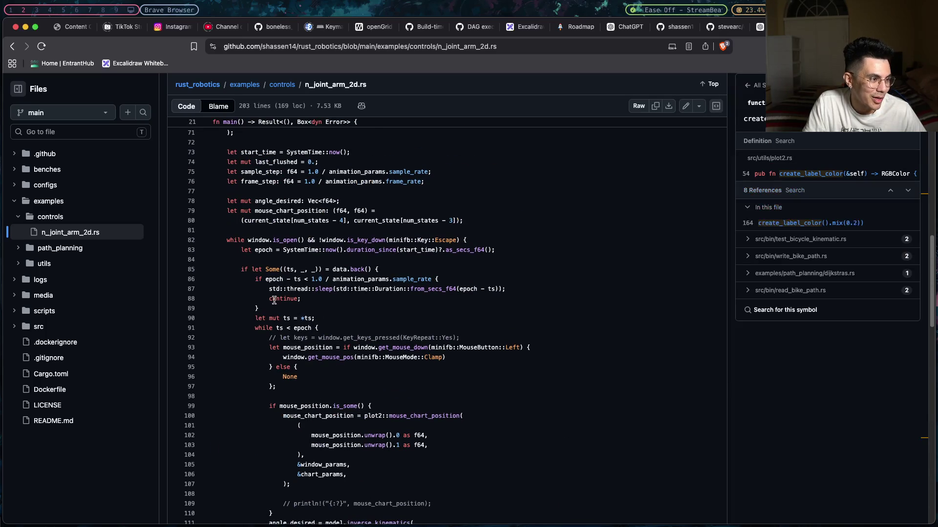
pyautogui.scroll(10, 274, 300)
pyautogui.scroll(5, 272, 304)
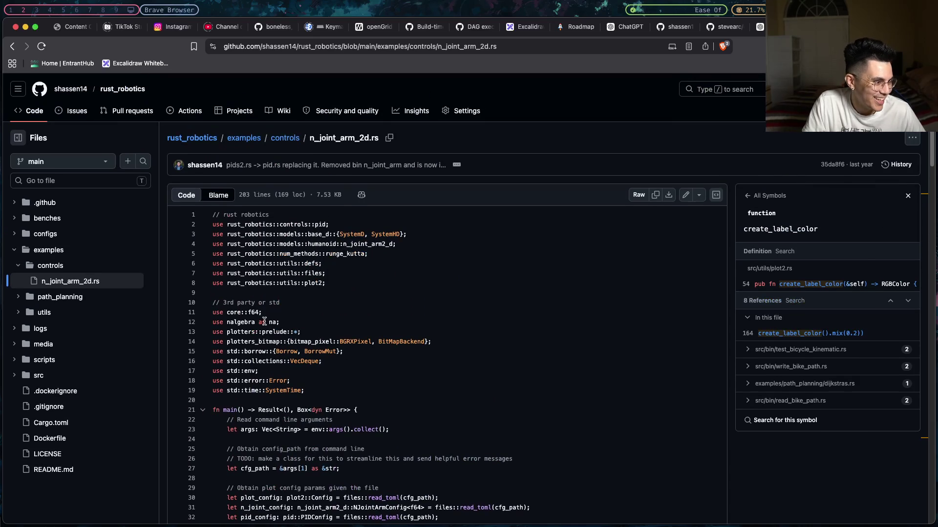
pyautogui.moveTo(245, 321); pyautogui.dragTo(227, 244)
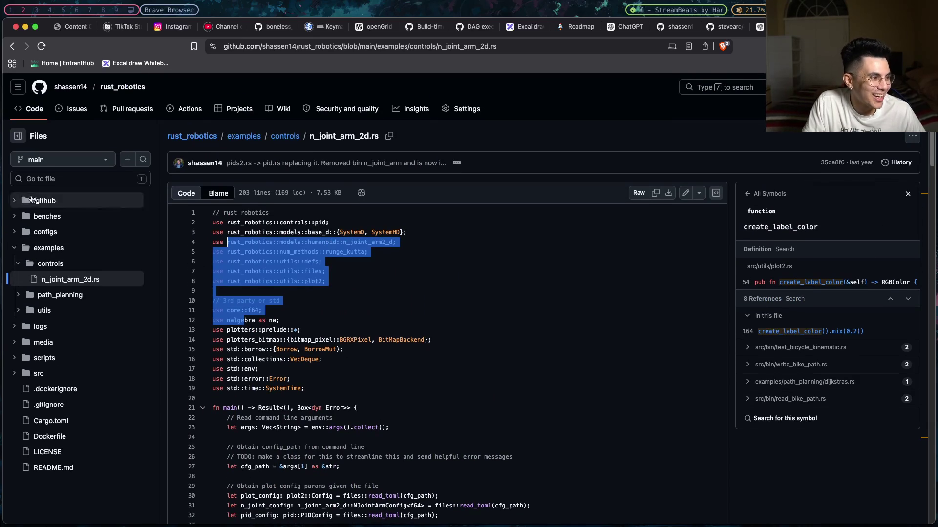
pyautogui.click(14, 47)
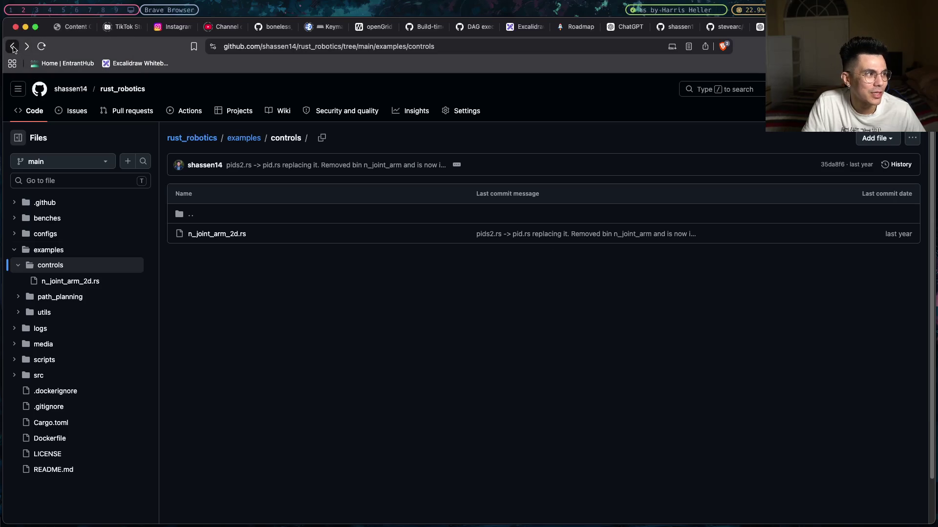
# - Go back to the repository root and open the .github/workflows folder
pyautogui.click(12, 46)
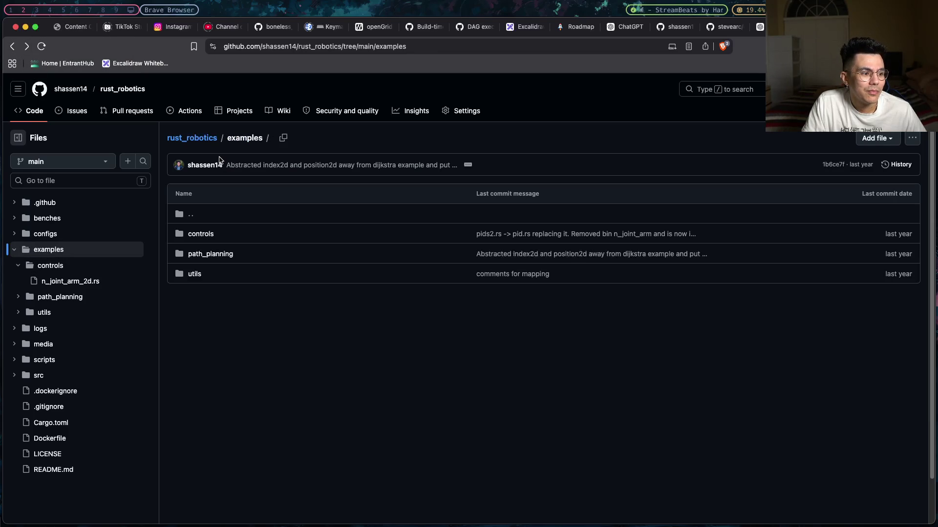
pyautogui.click(14, 46)
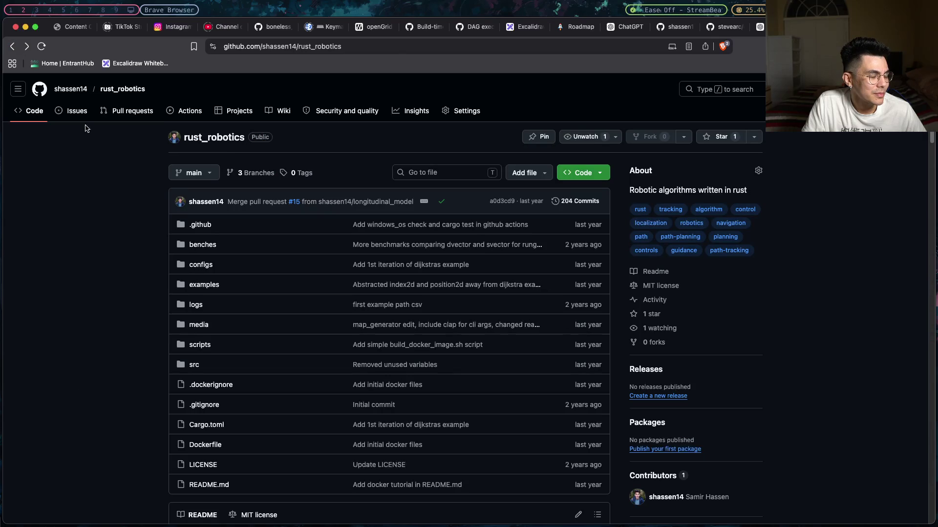
pyautogui.click(205, 224)
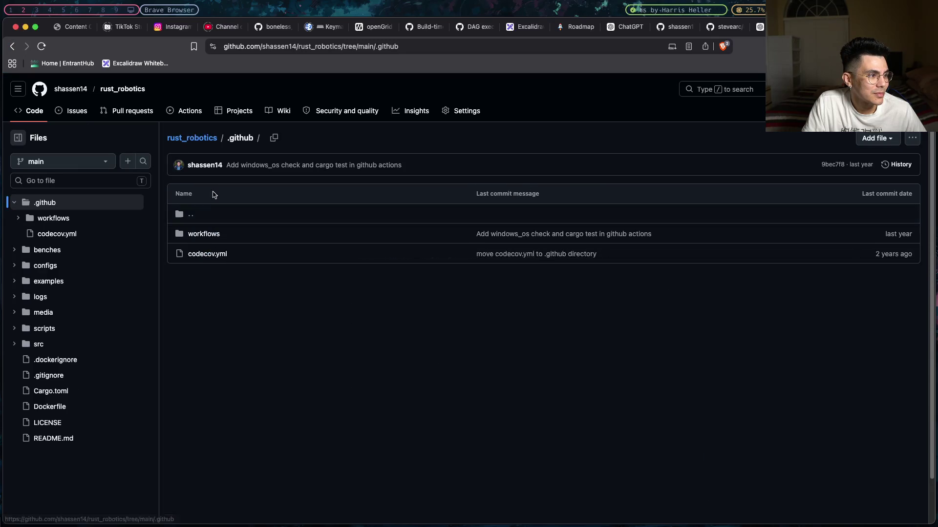
pyautogui.click(212, 234)
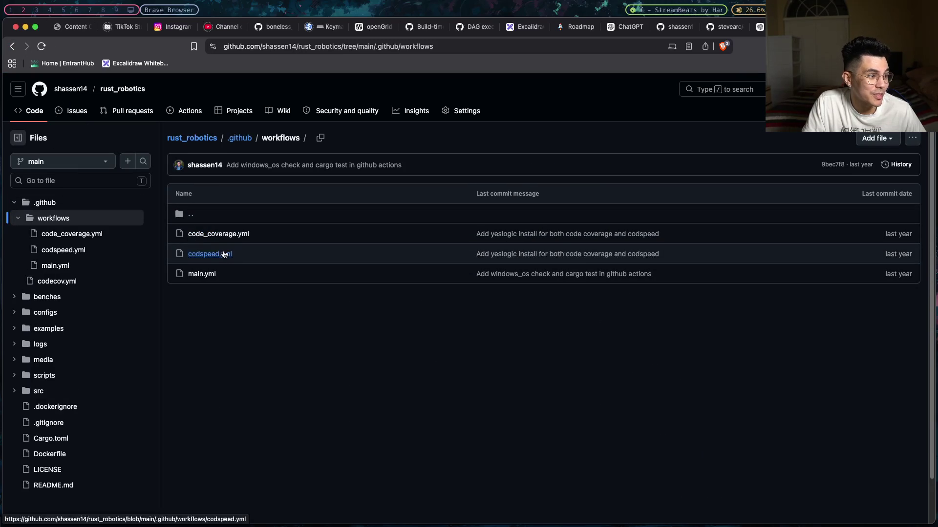
# - Return to the rust_robotics main page, glance at the README, and switch to the Rust book tab
pyautogui.click(11, 46)
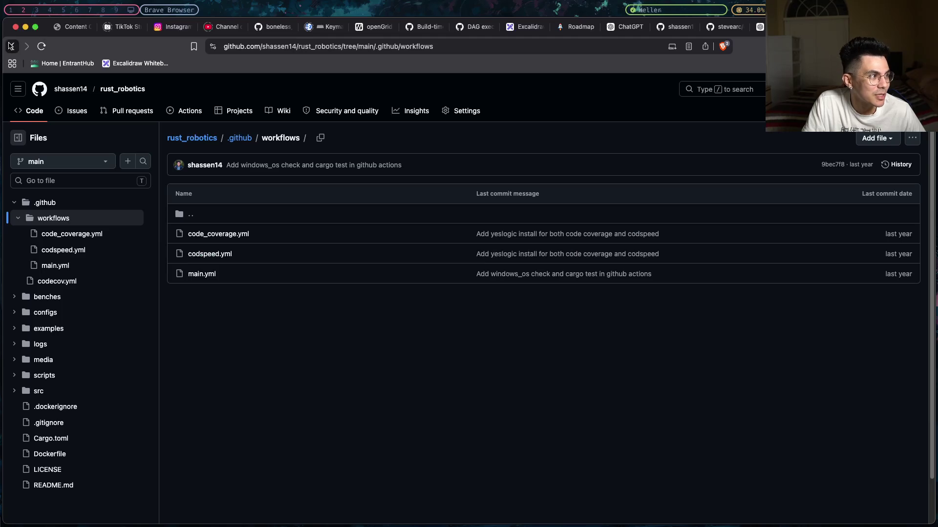
pyautogui.click(11, 45)
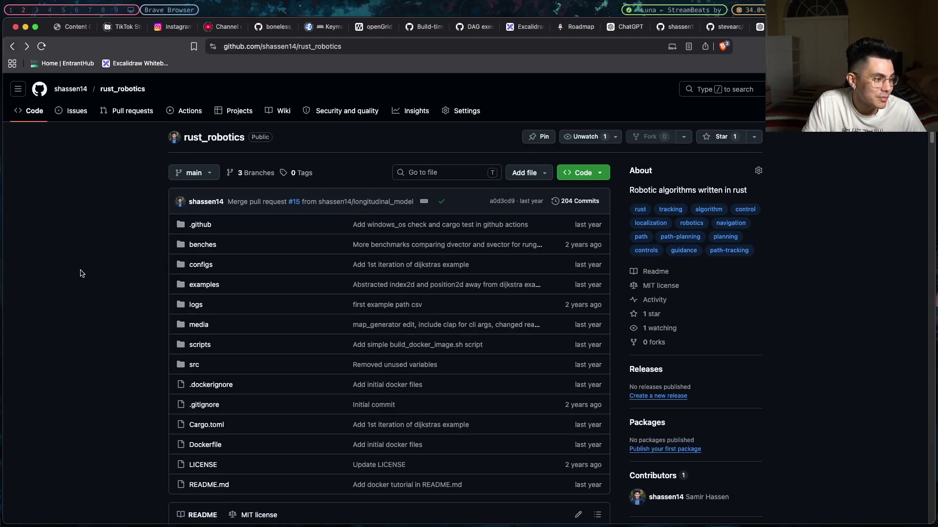
pyautogui.scroll(-3, 81, 273)
pyautogui.scroll(-5, 81, 272)
pyautogui.scroll(3, 87, 269)
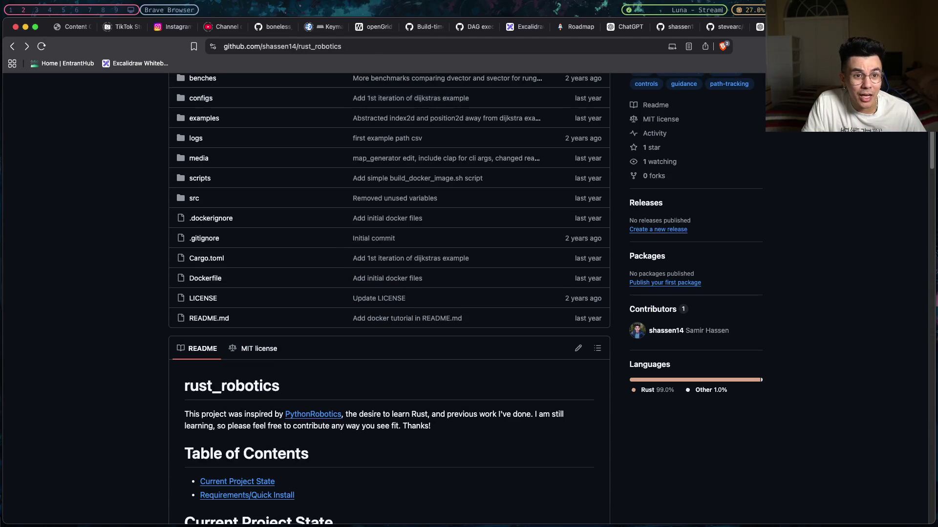
pyautogui.hotkey('ctrl', 'Tab')
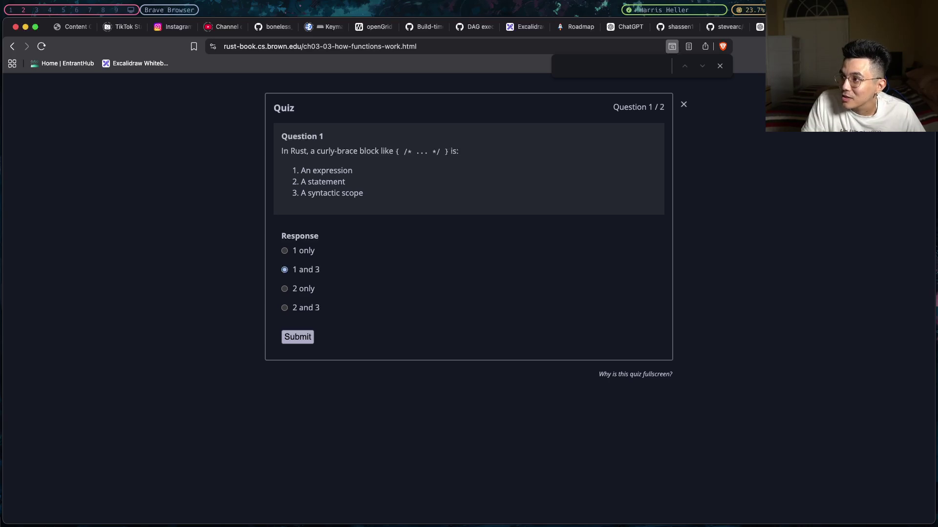
# - Dismiss the find bar, highlight 'A syntactic scope', and close the quiz without submitting
pyautogui.click(720, 66)
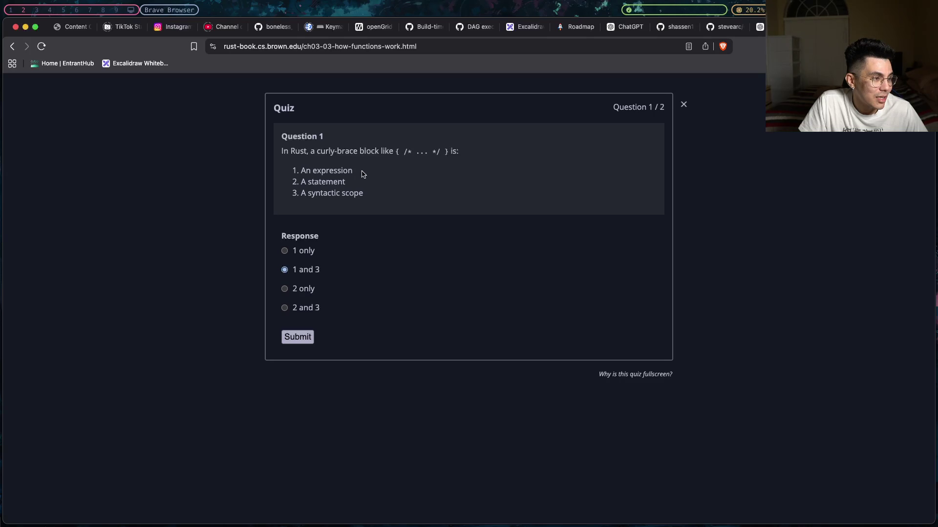
pyautogui.moveTo(366, 197); pyautogui.dragTo(292, 200)
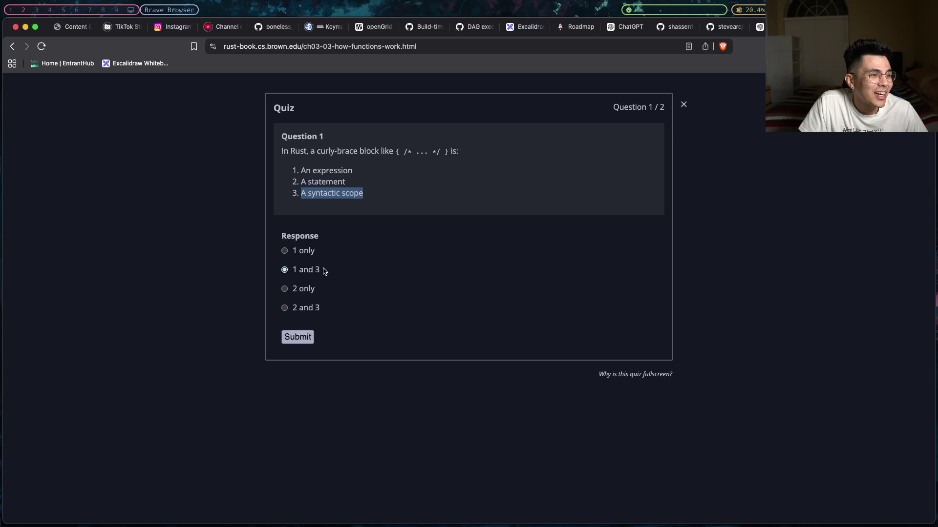
pyautogui.click(683, 103)
# - Scroll back up to Statements and Expressions and highlight the definition of statements
pyautogui.scroll(10, 510, 328)
pyautogui.scroll(3, 510, 331)
pyautogui.scroll(6, 510, 331)
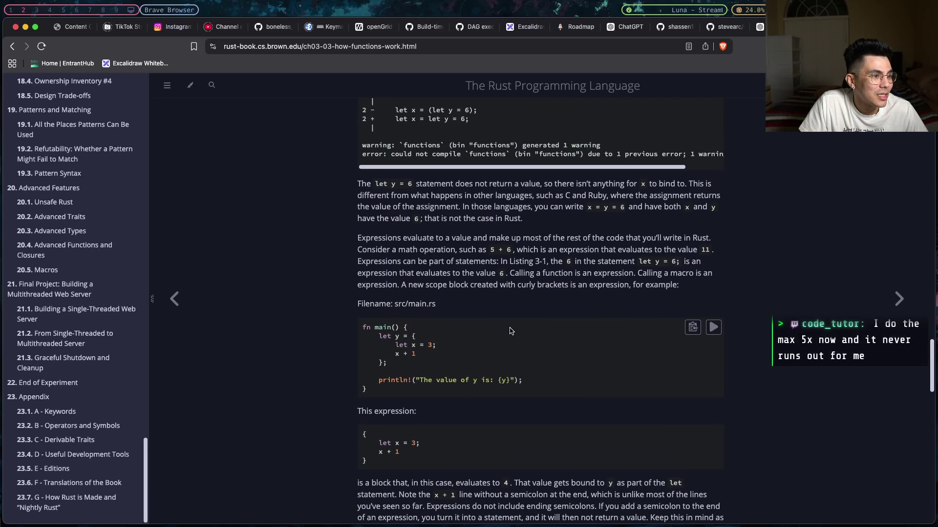
pyautogui.scroll(20, 510, 332)
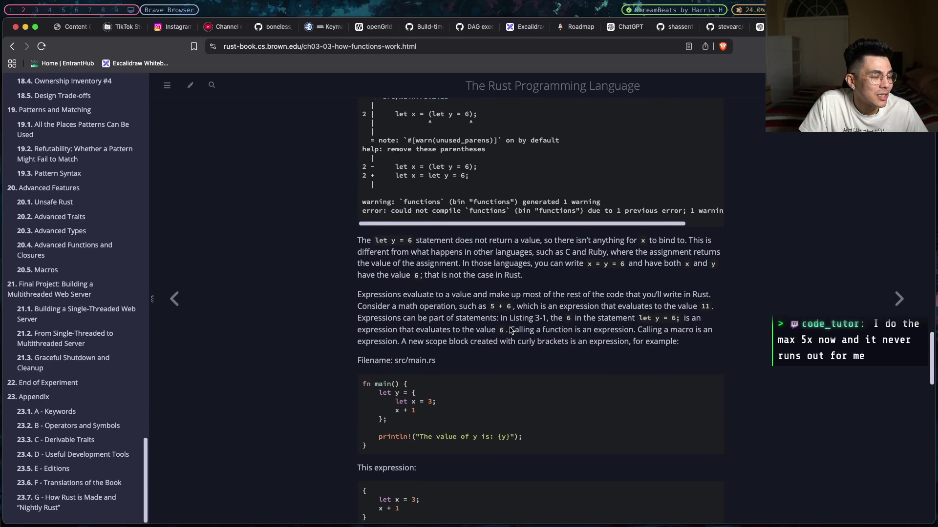
pyautogui.scroll(2, 510, 327)
pyautogui.moveTo(412, 217); pyautogui.dragTo(650, 218)
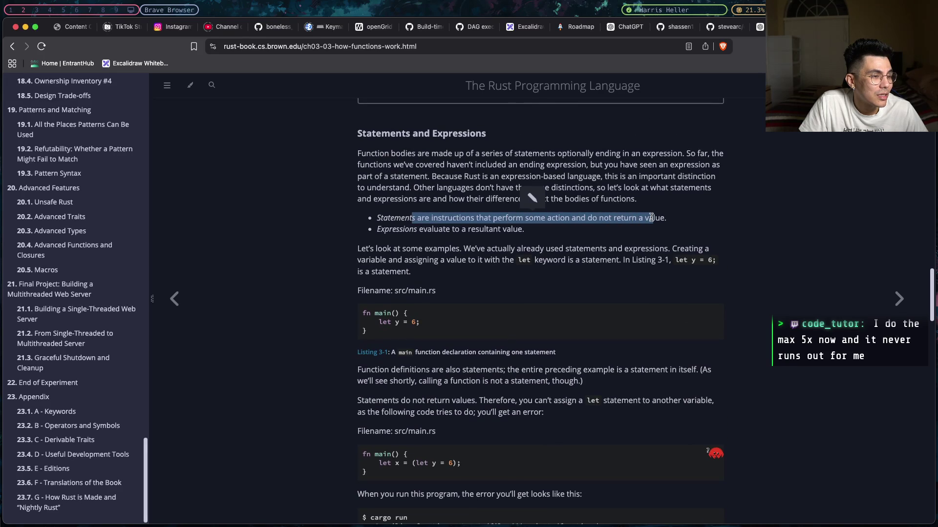
pyautogui.click(643, 219)
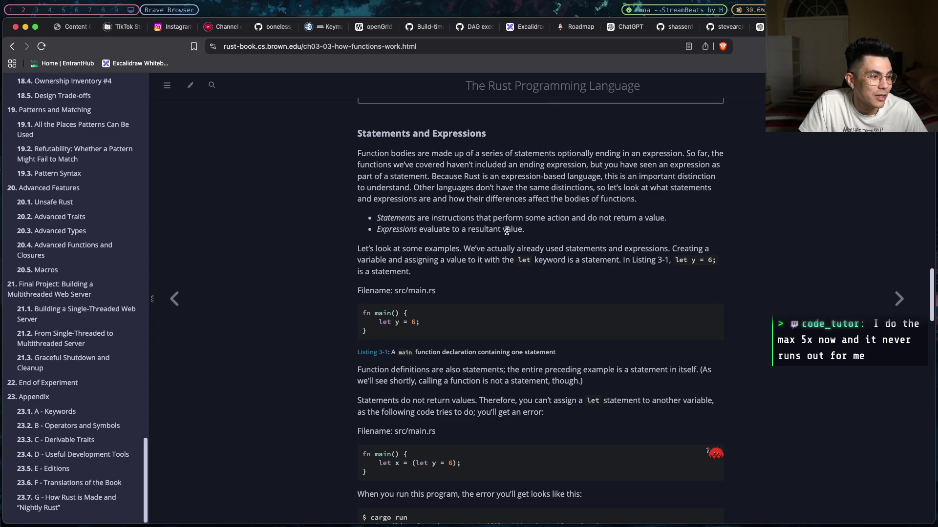
pyautogui.scroll(5, 506, 231)
# - Scroll down through Functions with Return Values past the plus_one error to the two-question quiz
pyautogui.scroll(-3, 506, 232)
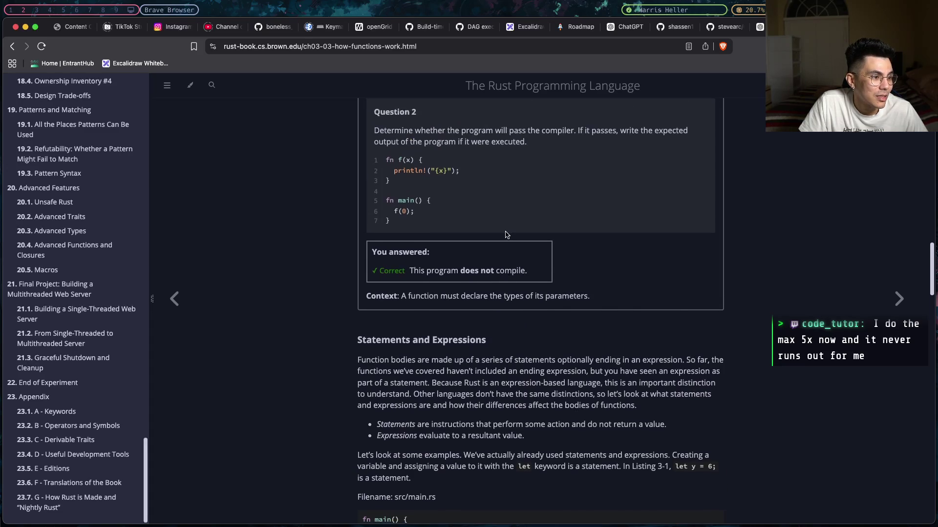
pyautogui.scroll(-5, 506, 235)
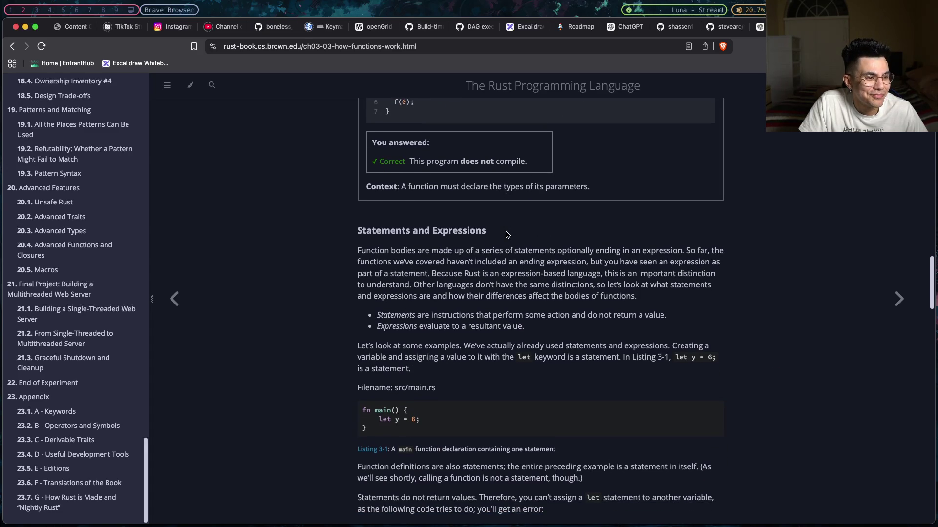
pyautogui.scroll(-6, 506, 234)
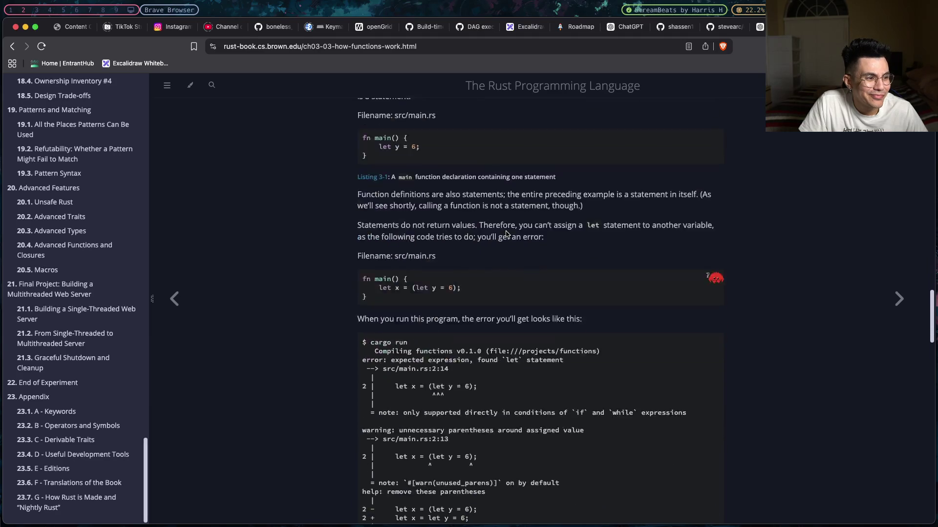
pyautogui.scroll(-5, 506, 233)
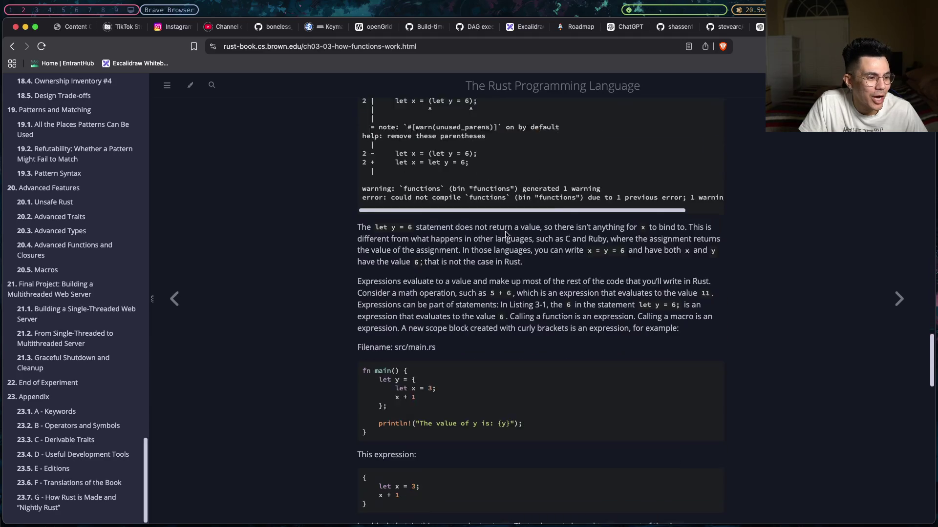
pyautogui.scroll(-8, 507, 235)
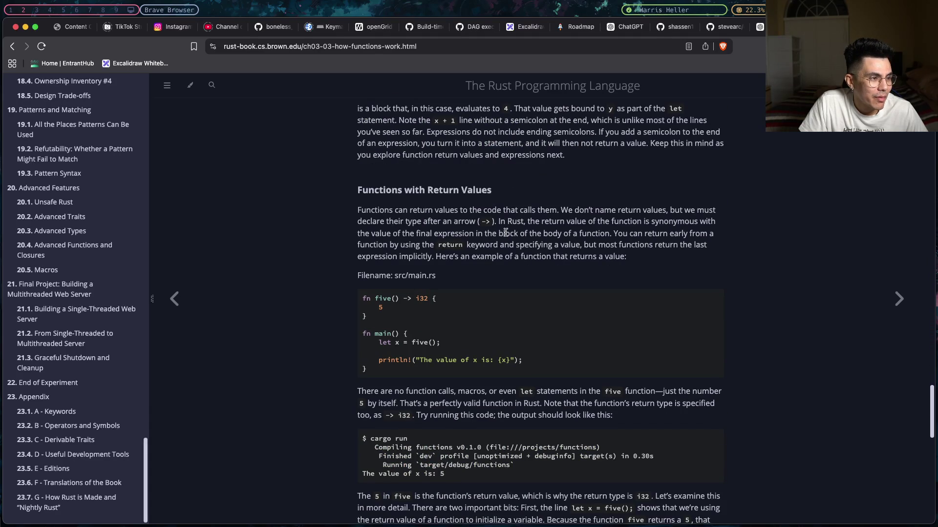
pyautogui.scroll(-5, 506, 233)
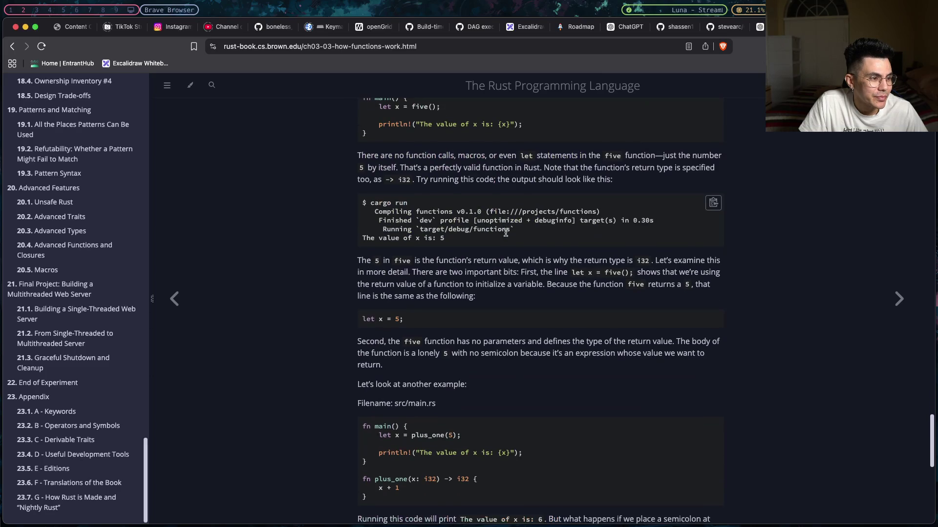
pyautogui.scroll(-2, 505, 233)
pyautogui.scroll(-4, 506, 234)
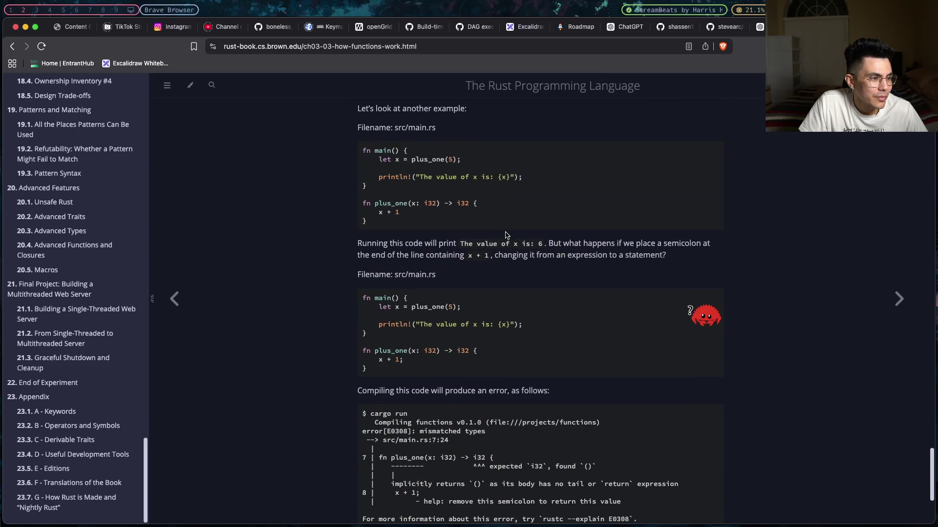
pyautogui.scroll(-2, 505, 235)
pyautogui.scroll(-2, 505, 235)
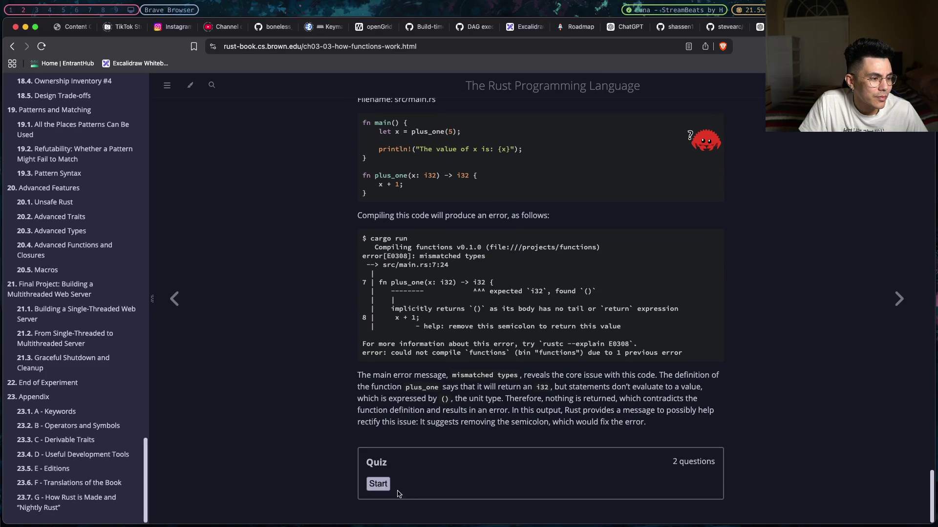
# - Start the curly-brace quiz and submit '2 and 3' as the answer to Question 1
pyautogui.click(379, 485)
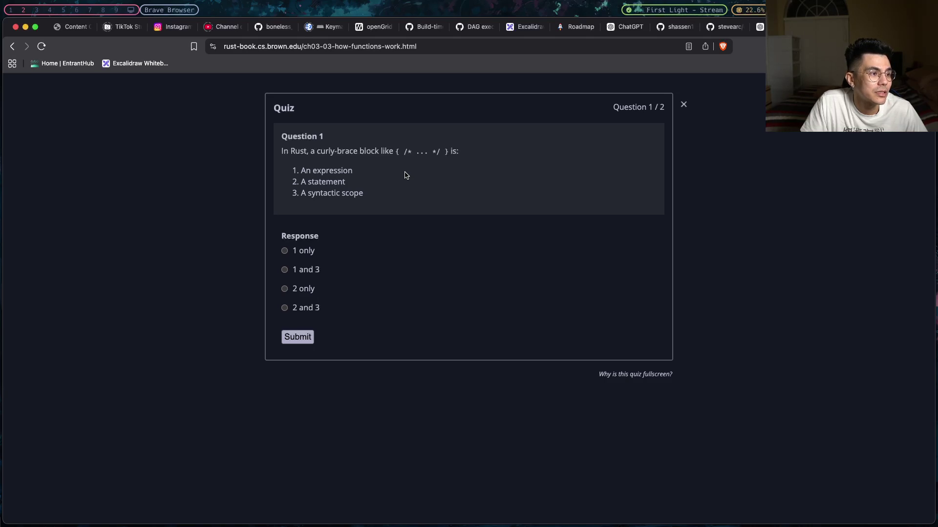
pyautogui.click(311, 312)
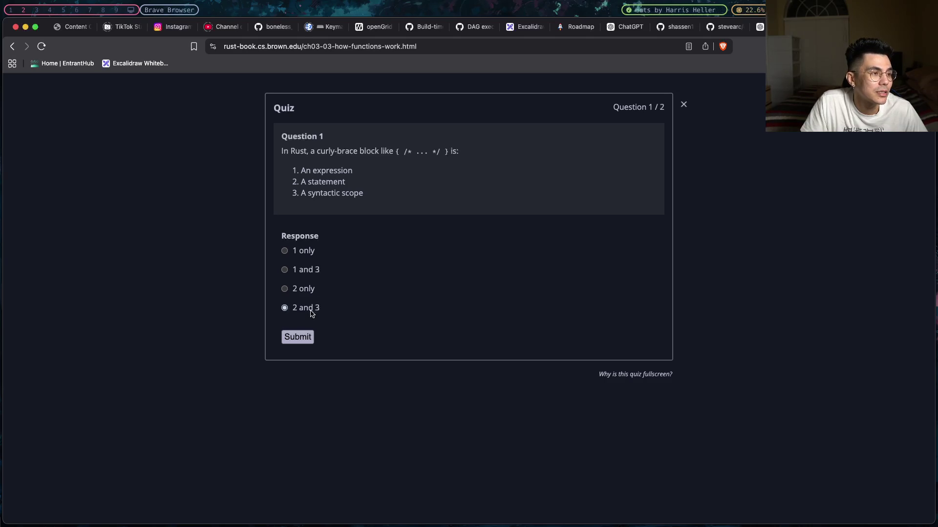
pyautogui.click(303, 342)
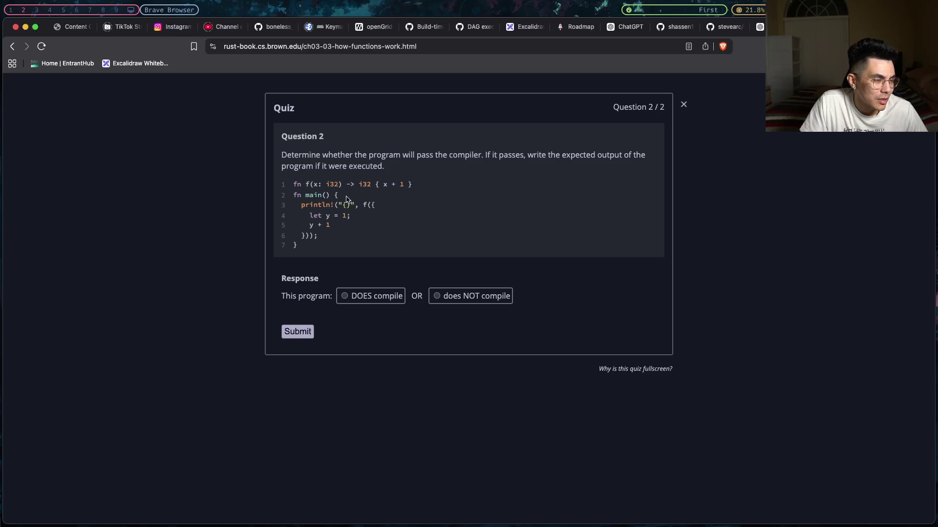
# - Study Question 2's code, highlighting function f's x + 1 body, its i32 parameter and y + 1
pyautogui.moveTo(417, 163); pyautogui.dragTo(226, 151)
pyautogui.click(367, 161)
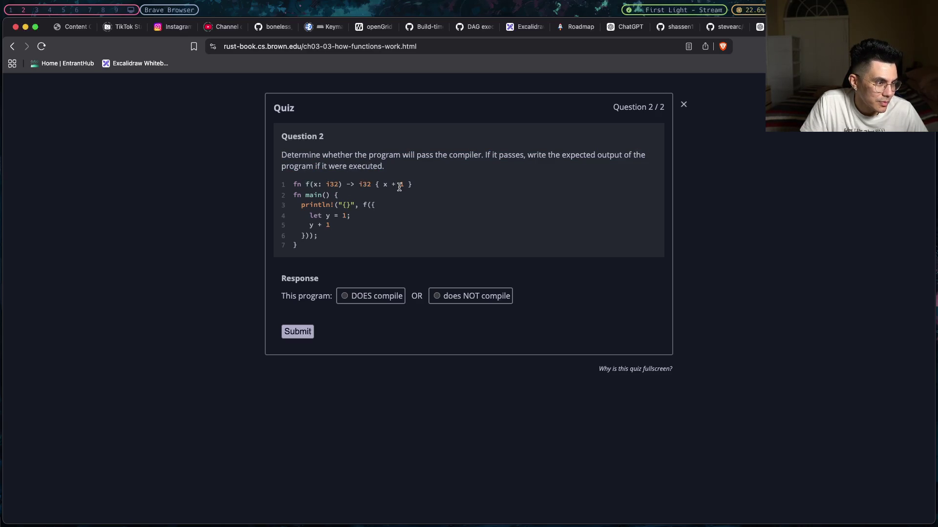
pyautogui.moveTo(405, 185); pyautogui.dragTo(368, 185)
pyautogui.click(342, 205)
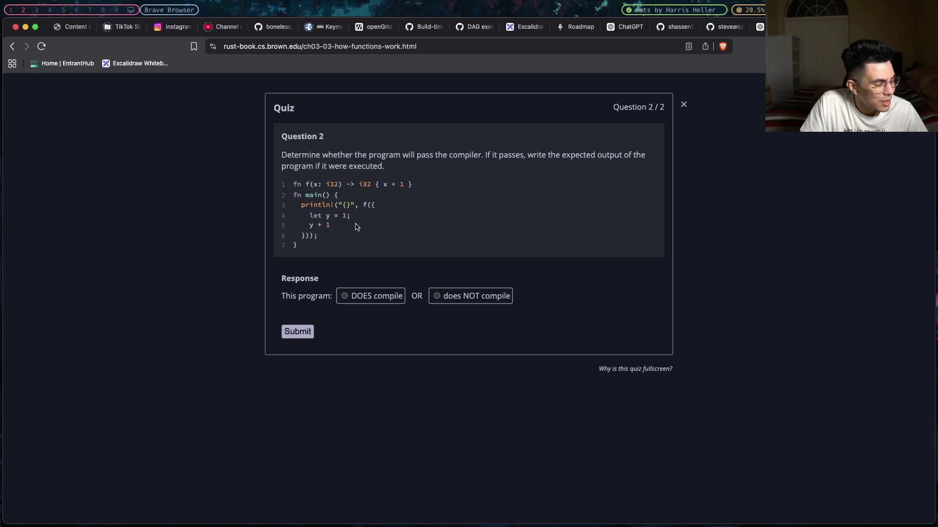
pyautogui.moveTo(328, 224); pyautogui.dragTo(309, 223)
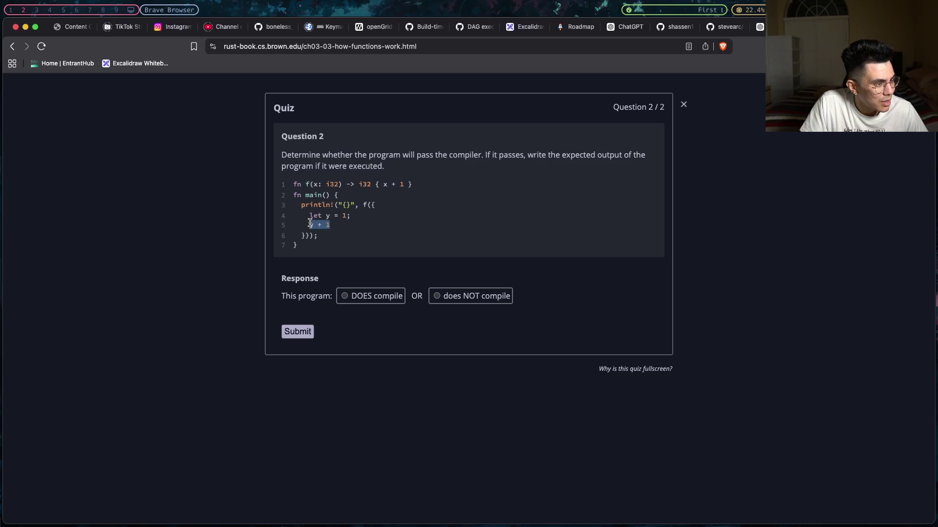
pyautogui.click(310, 223)
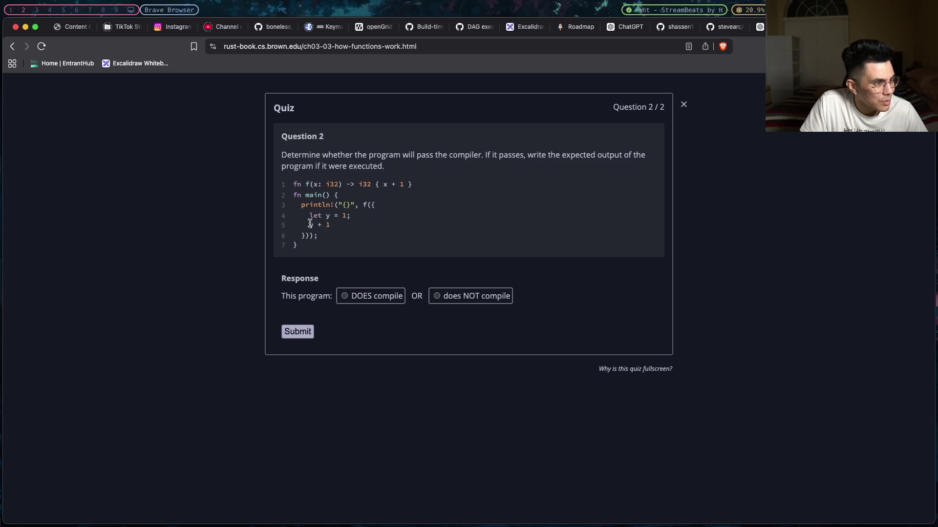
pyautogui.moveTo(325, 185); pyautogui.dragTo(338, 186)
pyautogui.click(339, 186)
pyautogui.moveTo(342, 228); pyautogui.dragTo(310, 223)
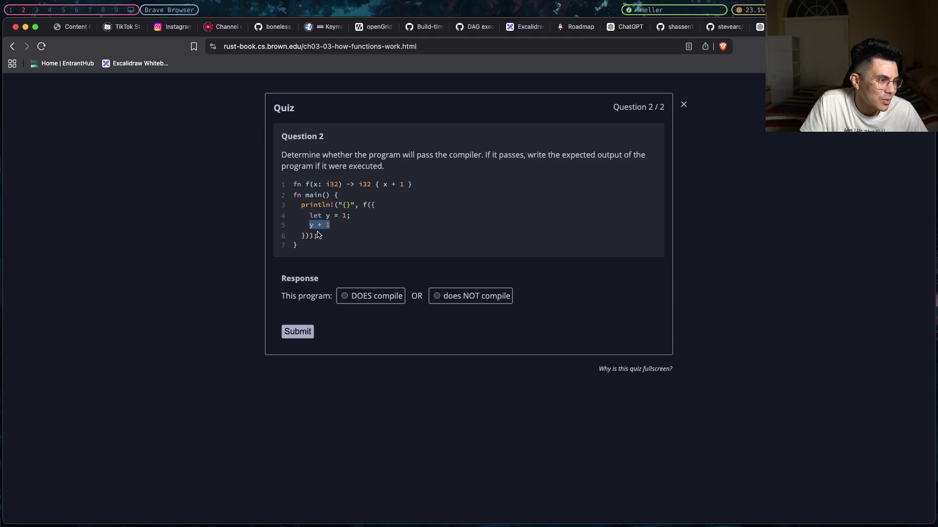
pyautogui.moveTo(383, 184); pyautogui.dragTo(405, 186)
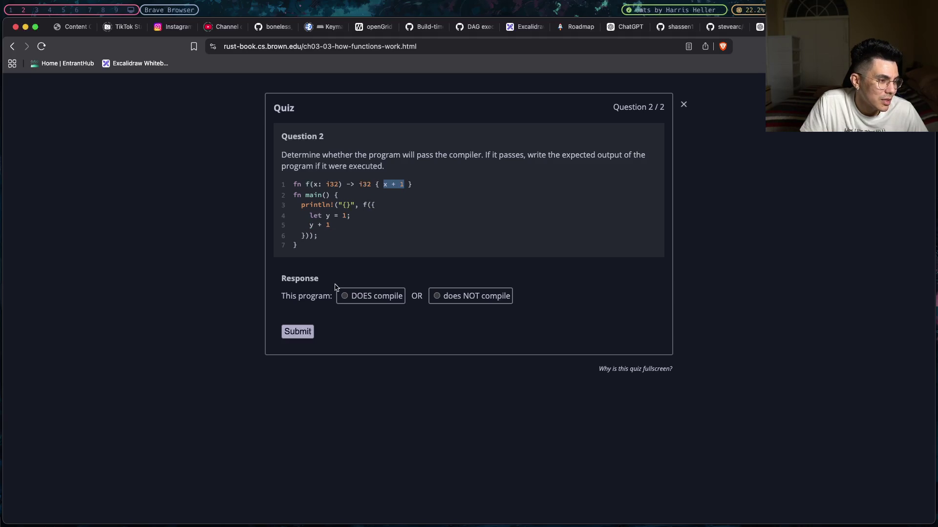
# - Answer that the program DOES compile with output 3, and submit the quiz
pyautogui.click(347, 296)
pyautogui.click(357, 334)
pyautogui.write('3')
pyautogui.click(353, 227)
pyautogui.moveTo(307, 236)
pyautogui.mouseDown()
pyautogui.moveTo(309, 224)
pyautogui.moveTo(371, 205)
pyautogui.mouseUp()
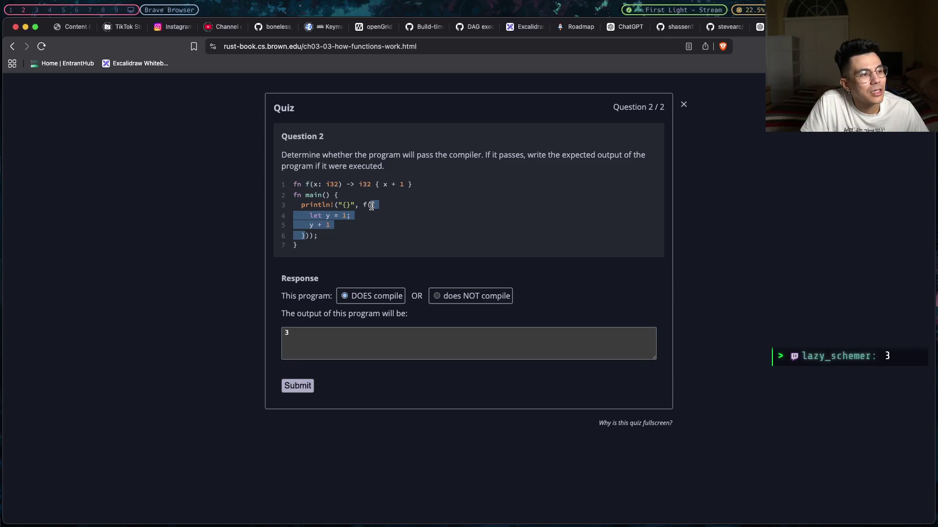
pyautogui.click(371, 206)
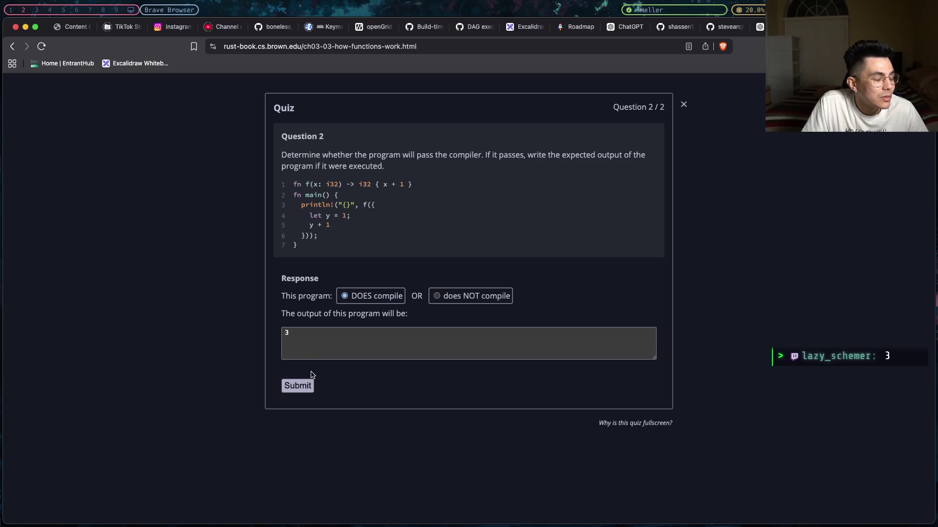
pyautogui.click(312, 386)
# - Scroll through the 1/2-correct Answer Review and back up to Listing 3-1
pyautogui.scroll(-10, 396, 289)
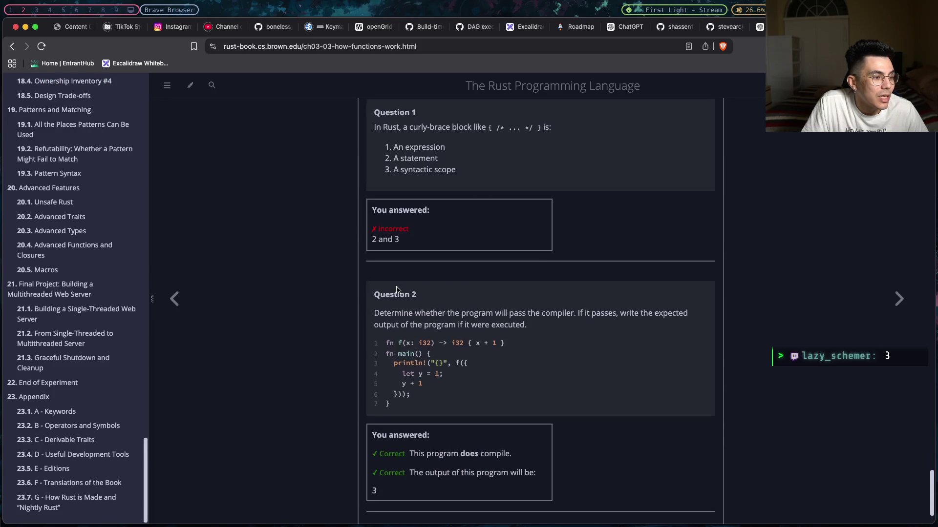
pyautogui.scroll(4, 397, 290)
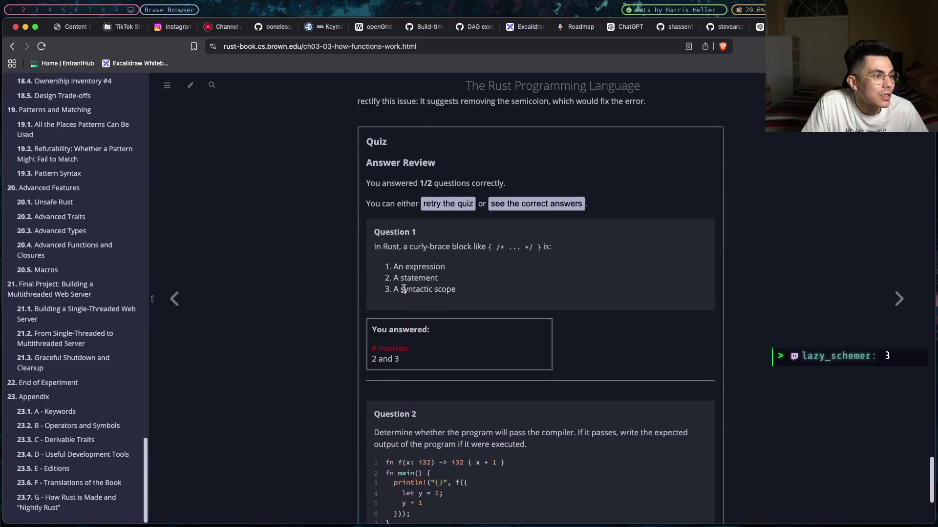
pyautogui.scroll(11, 458, 336)
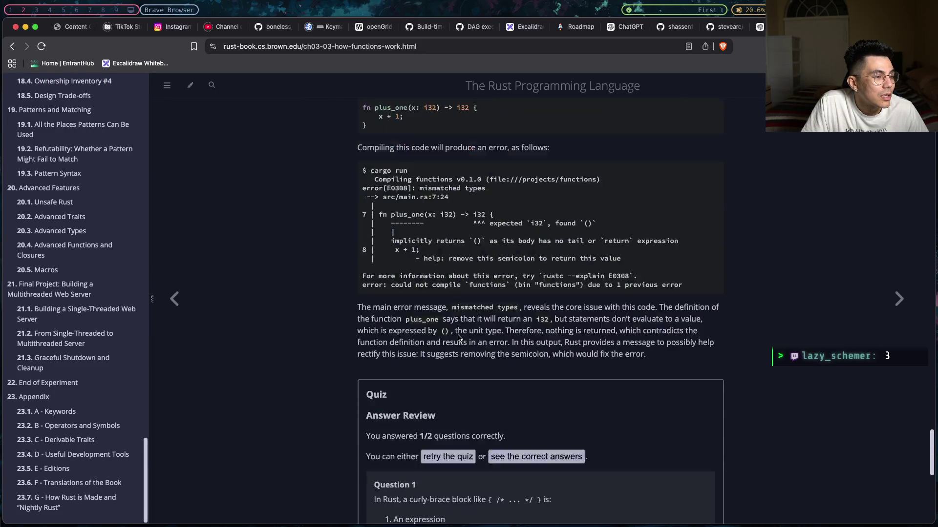
pyautogui.scroll(12, 458, 336)
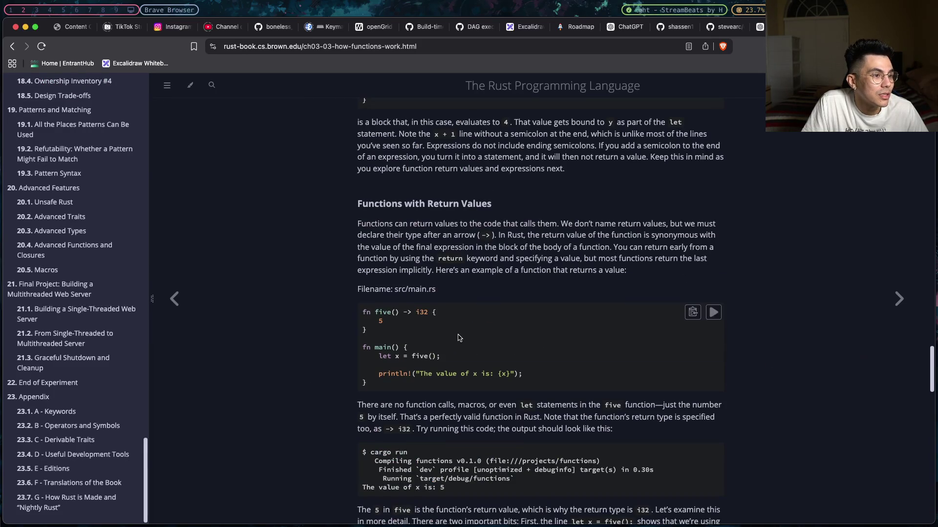
pyautogui.scroll(12, 458, 335)
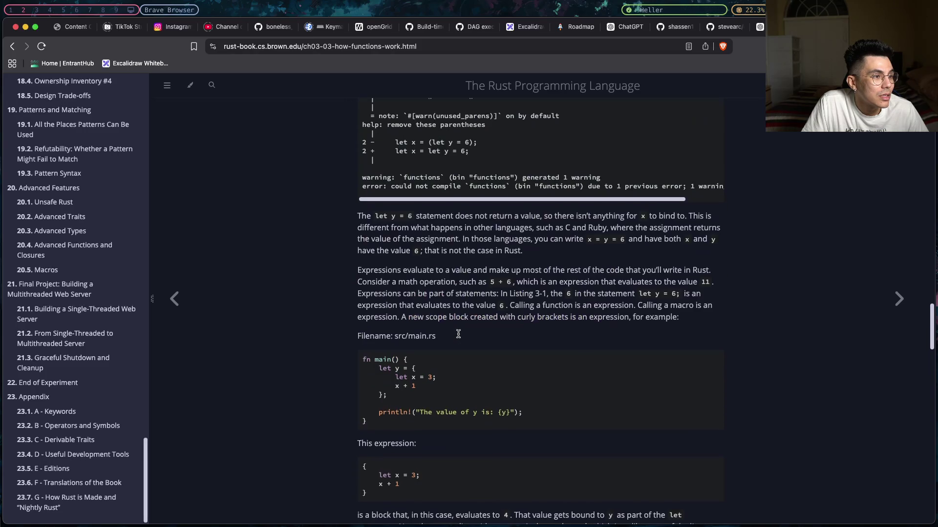
pyautogui.scroll(4, 458, 333)
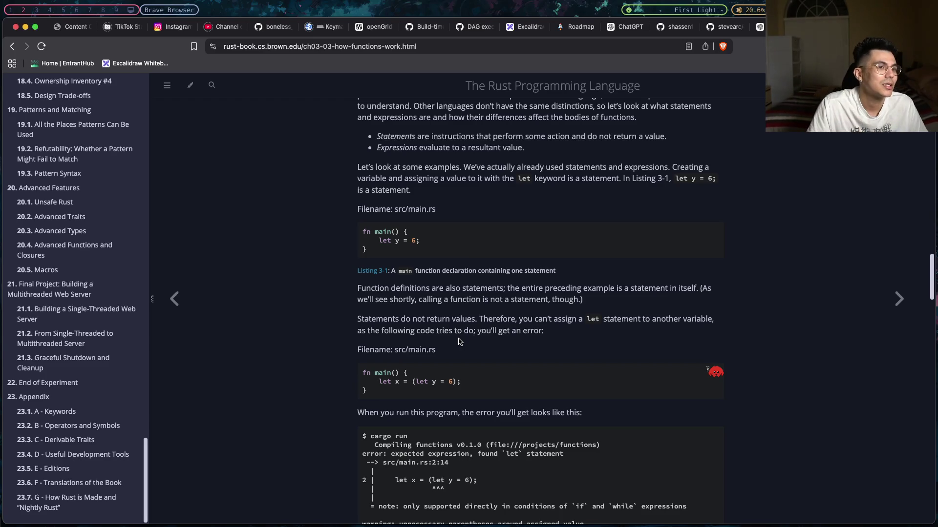
pyautogui.scroll(5, 461, 341)
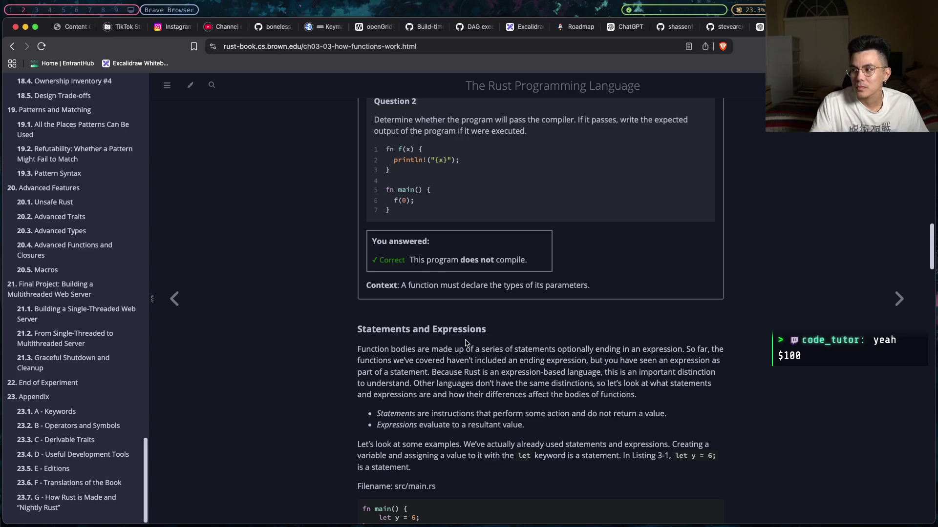
pyautogui.scroll(-1, 465, 343)
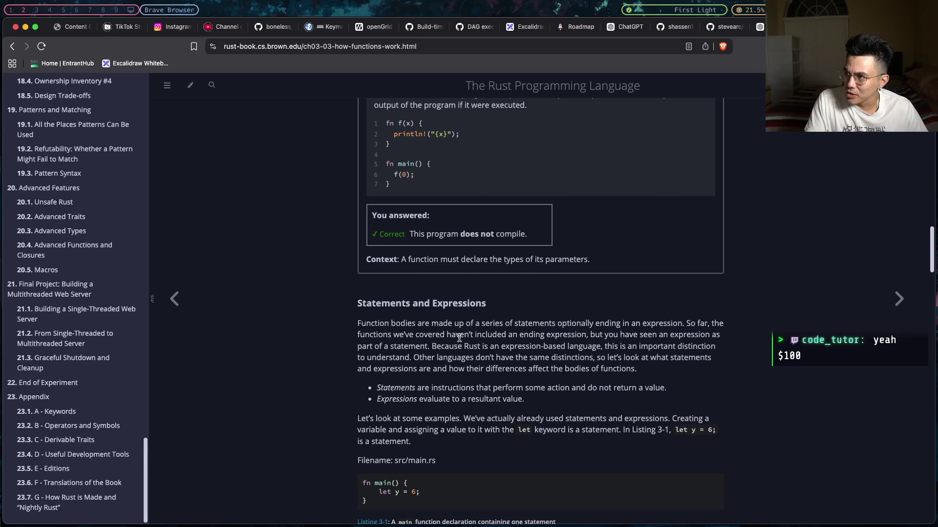
pyautogui.scroll(-3, 460, 338)
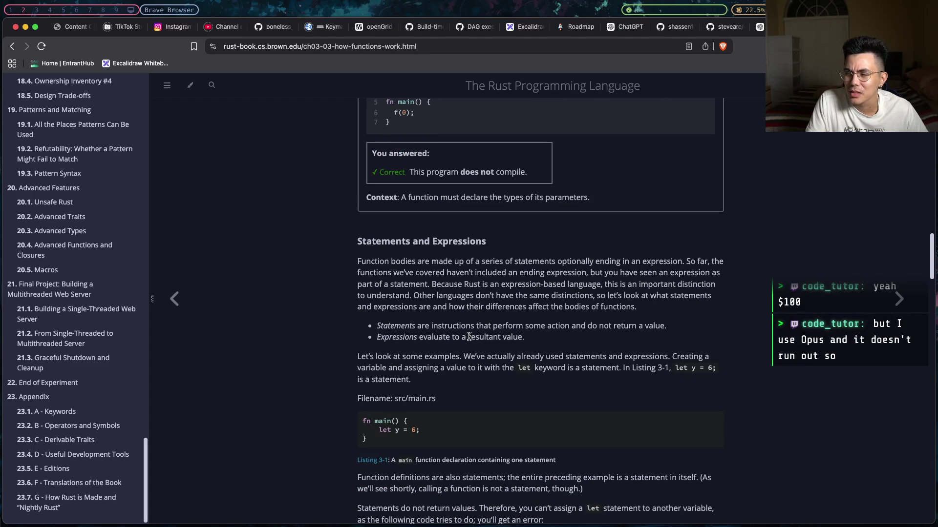
pyautogui.scroll(-3, 469, 337)
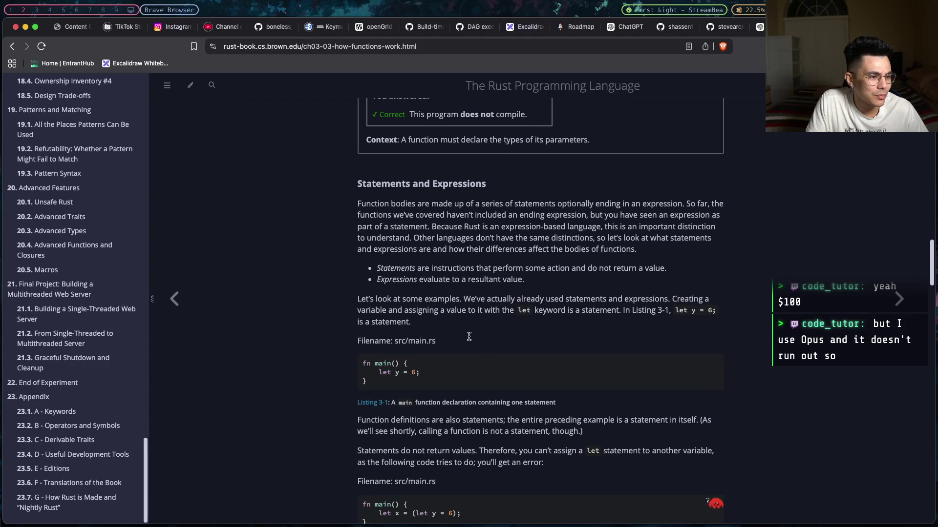
pyautogui.scroll(-8, 467, 342)
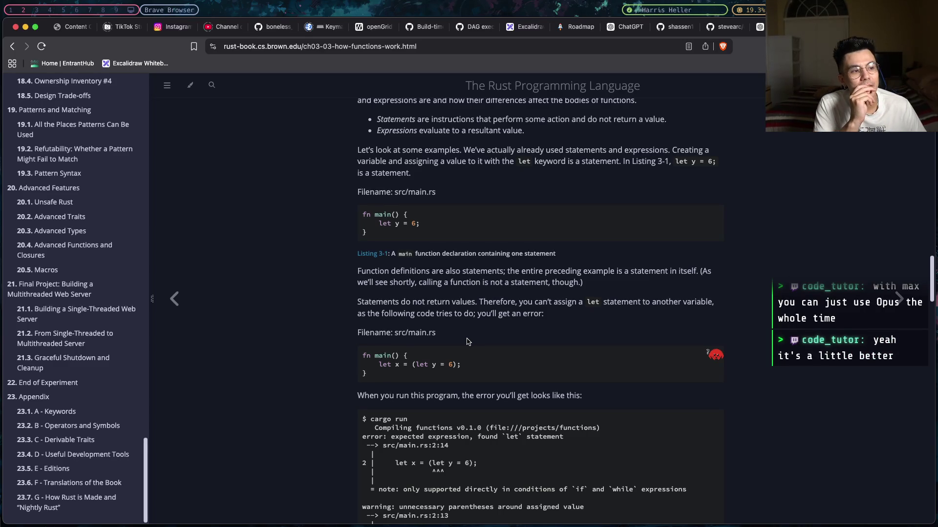
pyautogui.scroll(3, 468, 342)
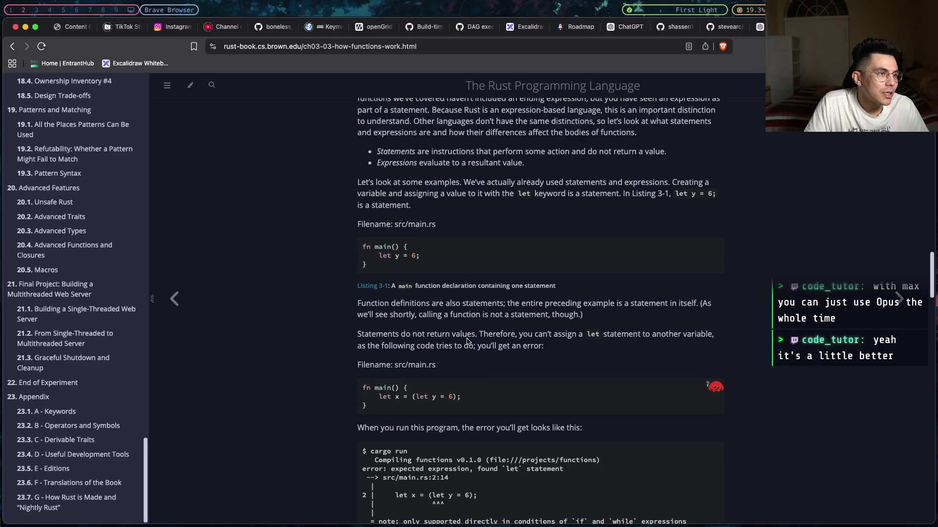
# - Scroll past the let-statement cargo error to the block expression that binds 4 to y
pyautogui.scroll(3, 467, 343)
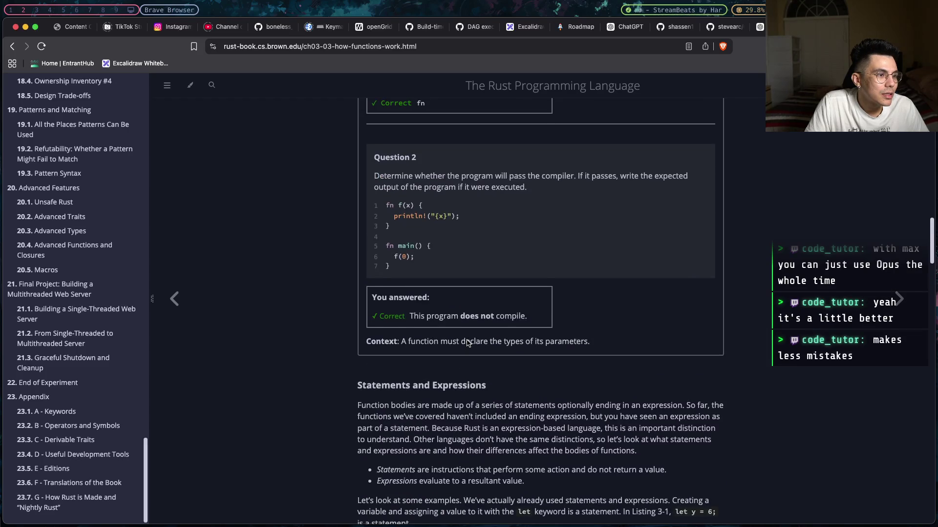
pyautogui.scroll(-2, 467, 341)
pyautogui.scroll(-3, 467, 341)
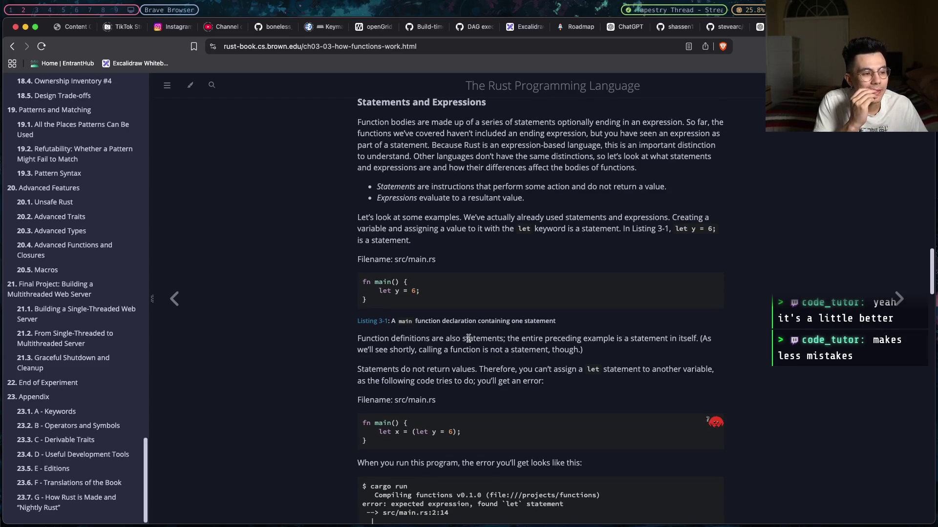
pyautogui.scroll(-1, 469, 337)
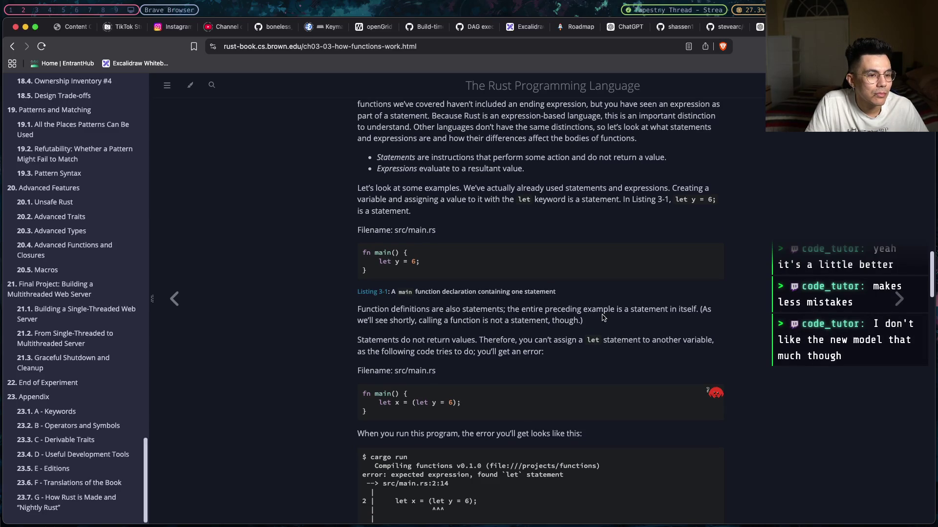
pyautogui.scroll(-2, 545, 313)
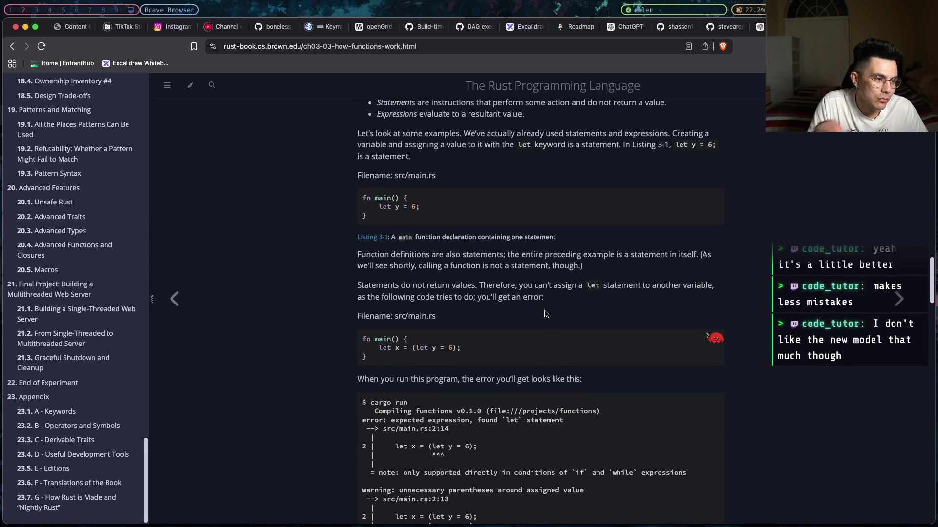
pyautogui.scroll(-1, 547, 310)
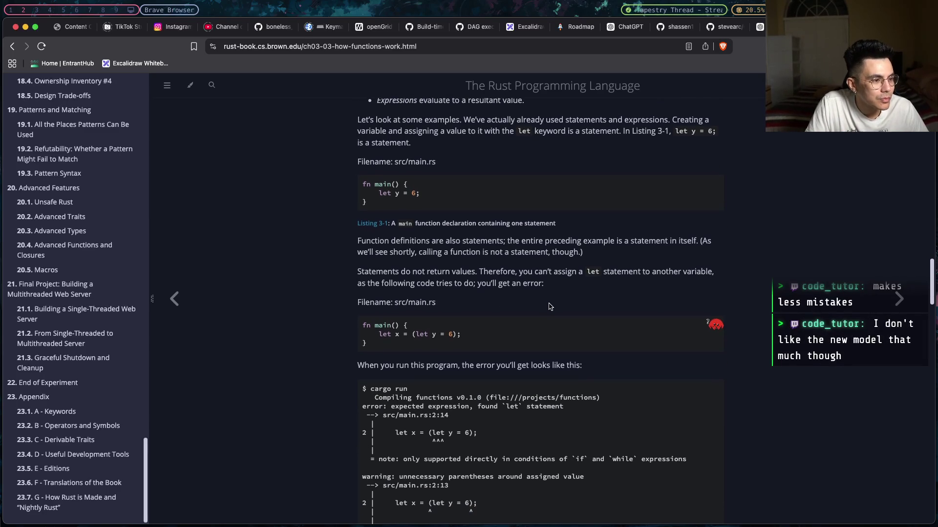
pyautogui.scroll(-1, 550, 307)
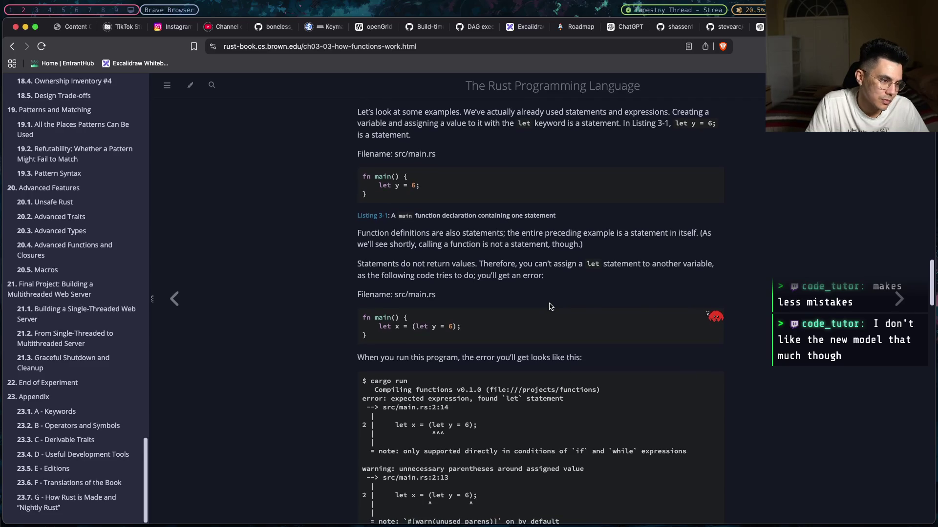
pyautogui.scroll(-3, 550, 307)
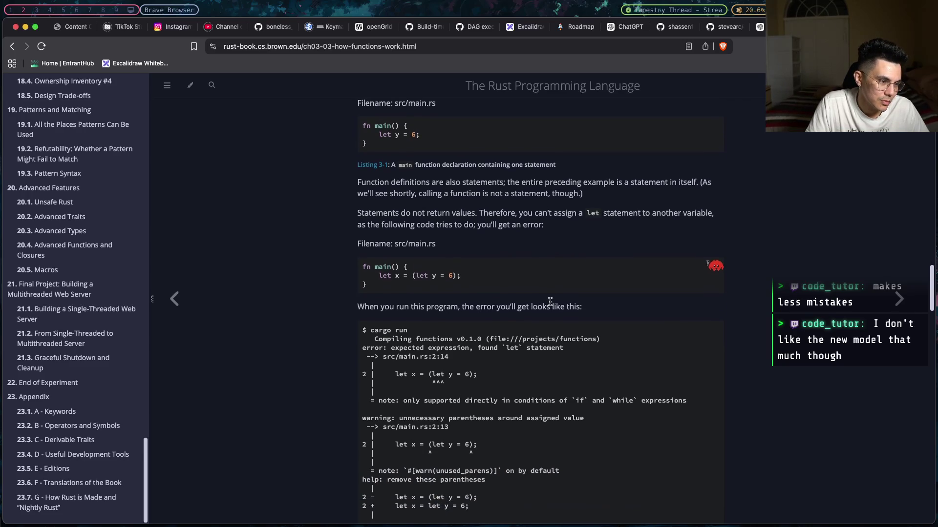
pyautogui.scroll(-8, 550, 301)
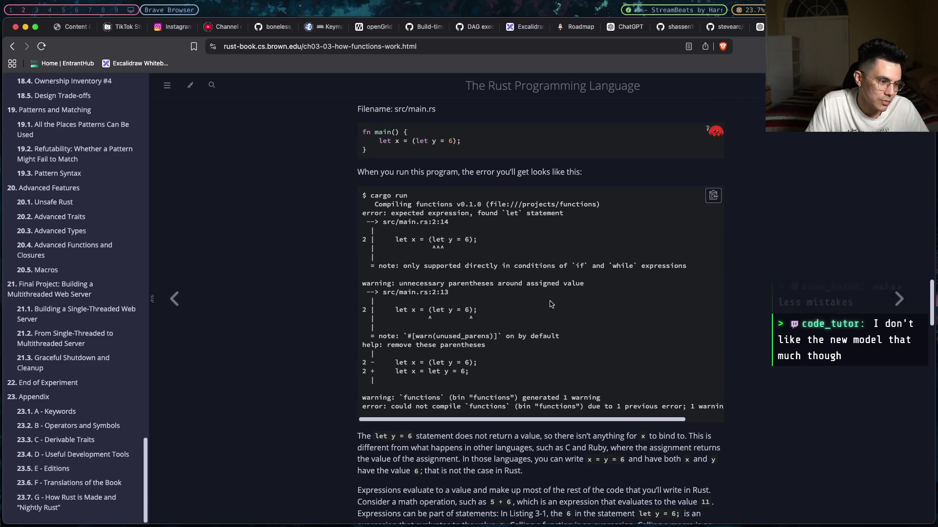
pyautogui.scroll(-12, 586, 274)
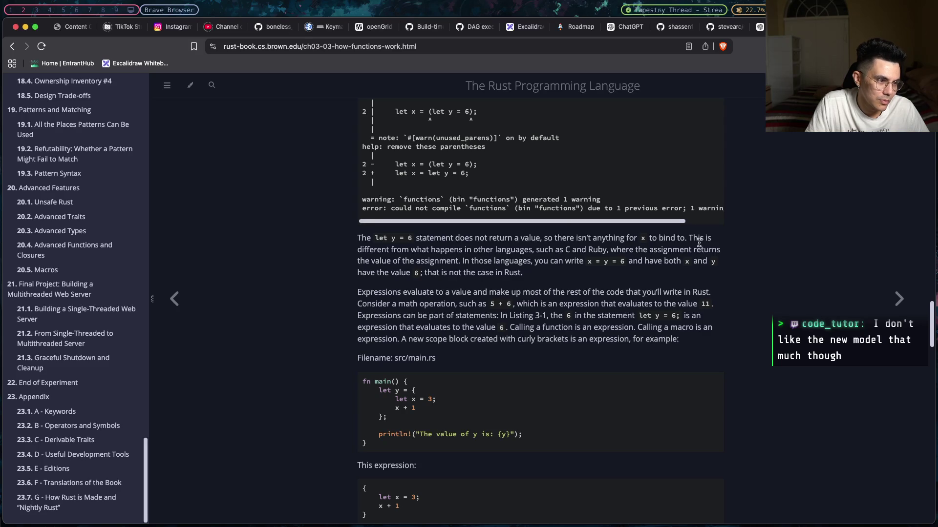
pyautogui.scroll(-1, 699, 242)
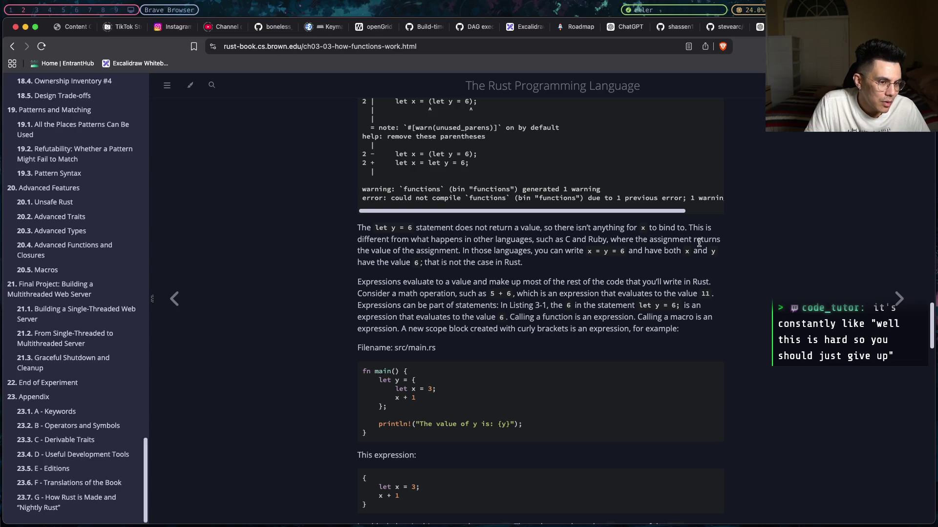
pyautogui.scroll(-1, 698, 243)
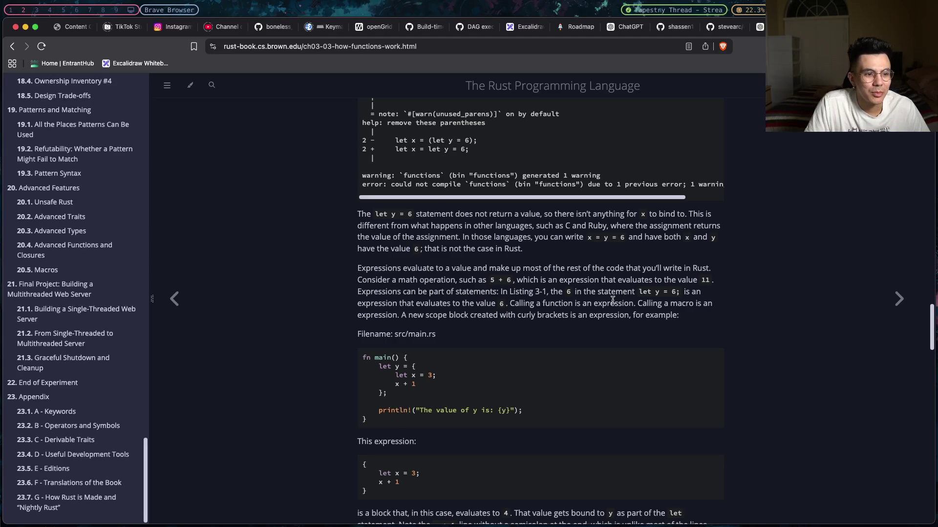
# - Mark the sentences about the 6 in let y = 6 and the scope block being an expression
pyautogui.moveTo(550, 292); pyautogui.dragTo(682, 295)
pyautogui.click(531, 308)
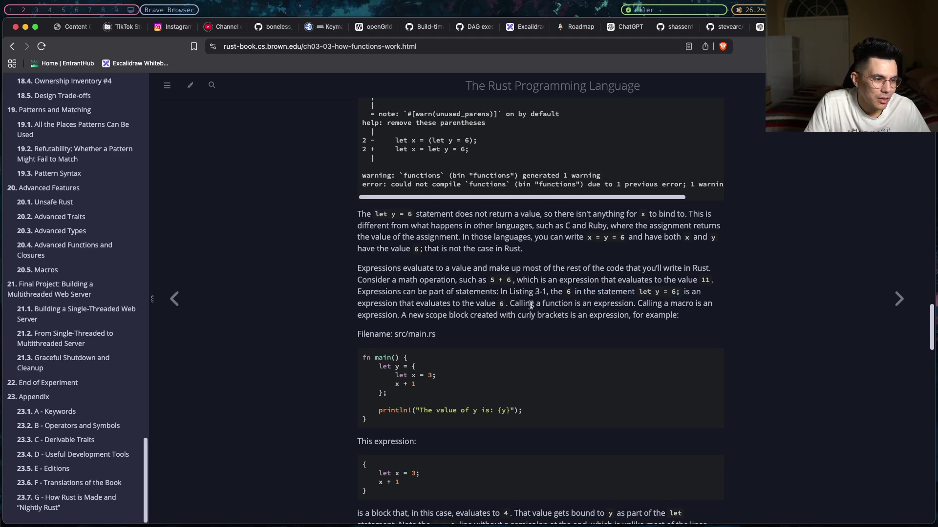
pyautogui.scroll(-1, 530, 306)
pyautogui.scroll(-1, 530, 305)
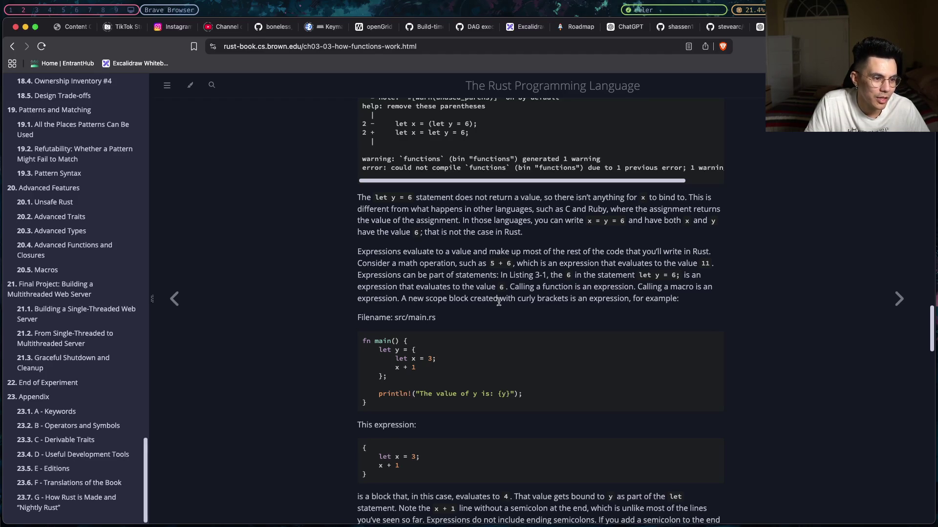
pyautogui.moveTo(629, 299)
pyautogui.mouseDown()
pyautogui.moveTo(395, 300)
pyautogui.moveTo(408, 299)
pyautogui.mouseUp()
pyautogui.click(408, 299)
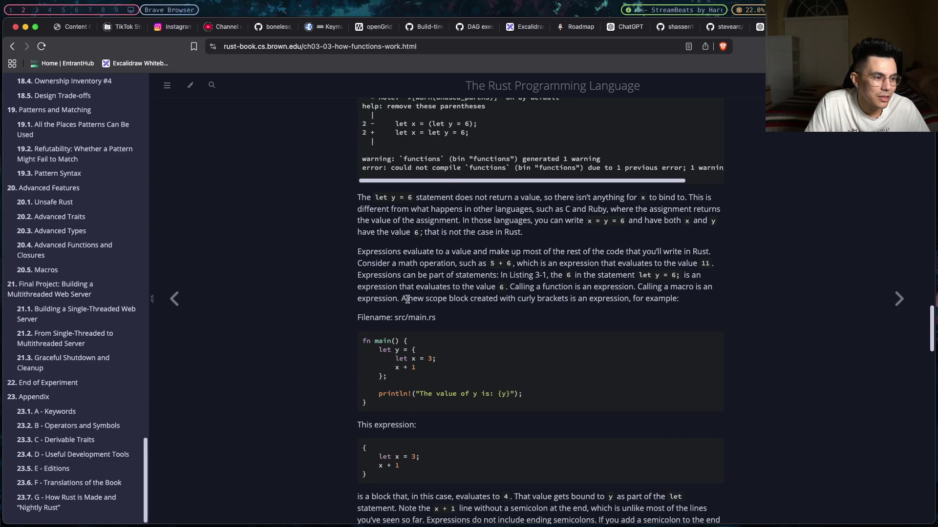
# - Mark the x + 1 line in the block example and continue to Functions with Return Values
pyautogui.scroll(-1, 408, 299)
pyautogui.scroll(-5, 408, 299)
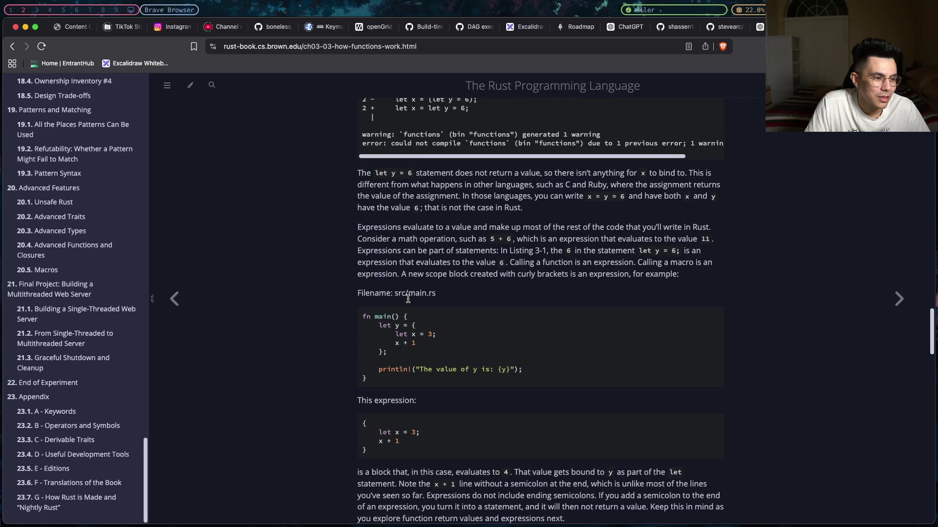
pyautogui.scroll(-2, 408, 299)
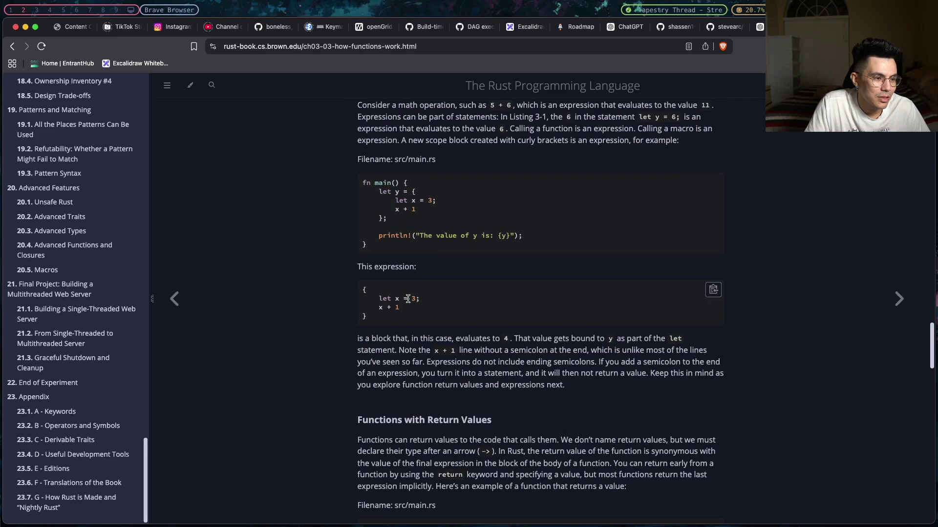
pyautogui.scroll(-1, 408, 300)
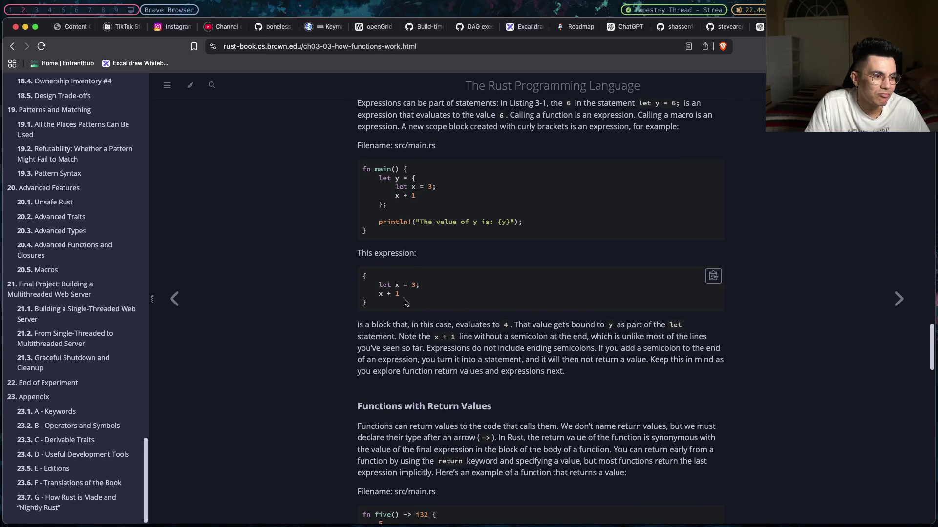
pyautogui.moveTo(400, 293); pyautogui.dragTo(379, 292)
pyautogui.click(379, 293)
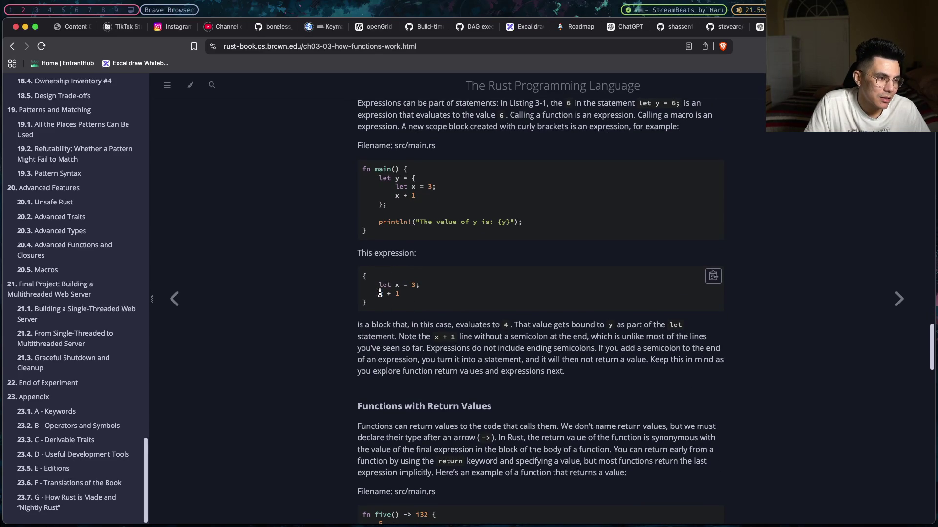
pyautogui.scroll(-3, 380, 293)
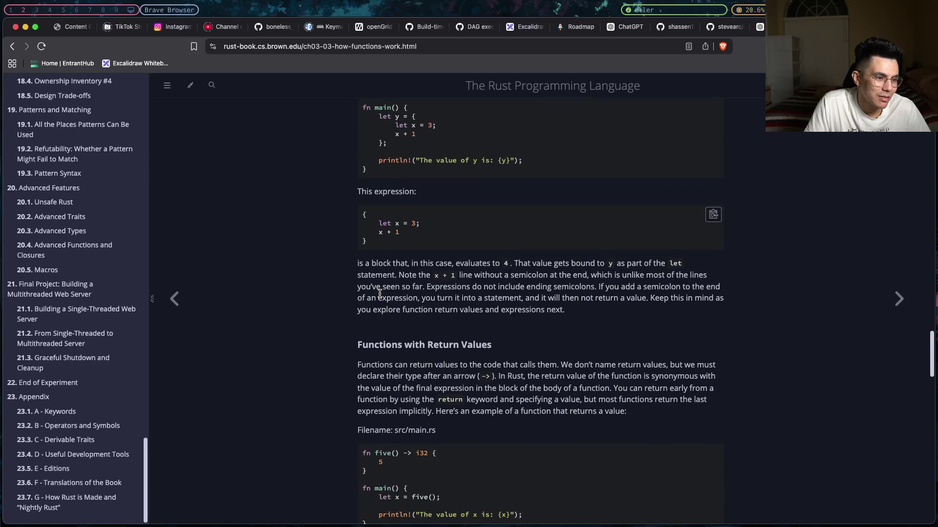
# - Mark the phrase 'turn it into a statement' in the return-value explanation
pyautogui.scroll(-1, 380, 294)
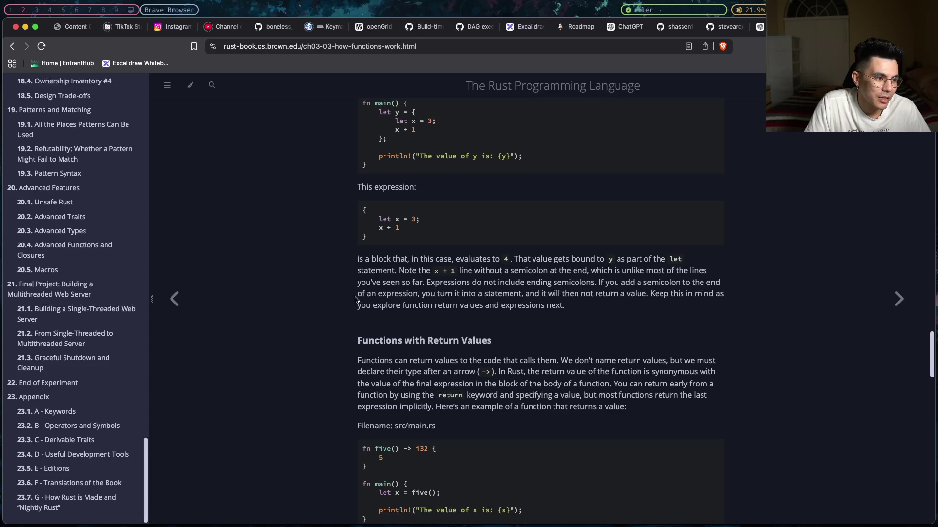
pyautogui.moveTo(435, 294); pyautogui.dragTo(645, 295)
pyautogui.click(521, 295)
pyautogui.click(639, 294)
# - Read past the plus_one error example down to the quiz's 1/2 Answer Review
pyautogui.scroll(-3, 616, 306)
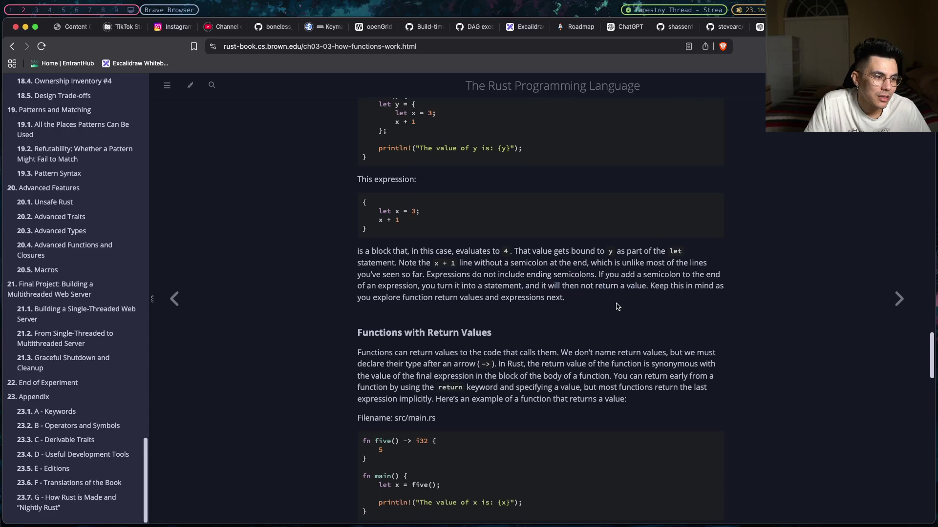
pyautogui.scroll(-3, 616, 303)
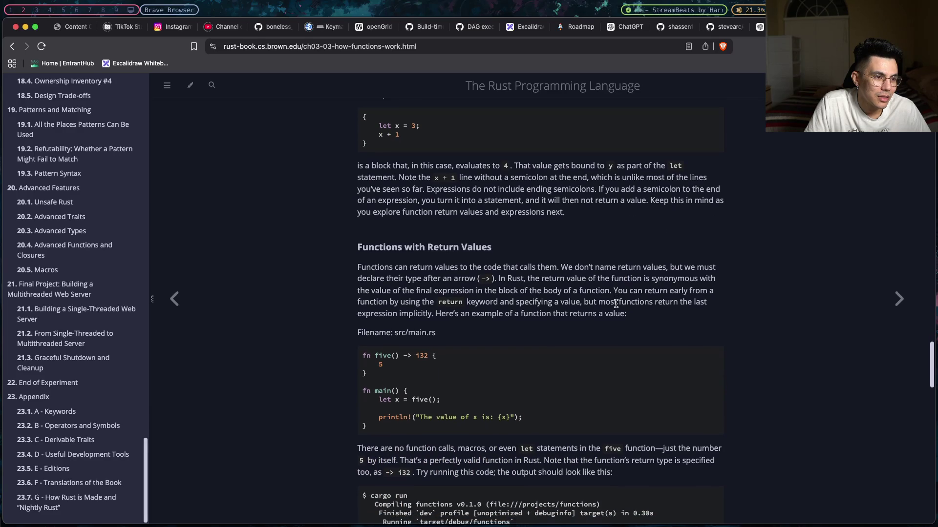
pyautogui.scroll(-15, 615, 303)
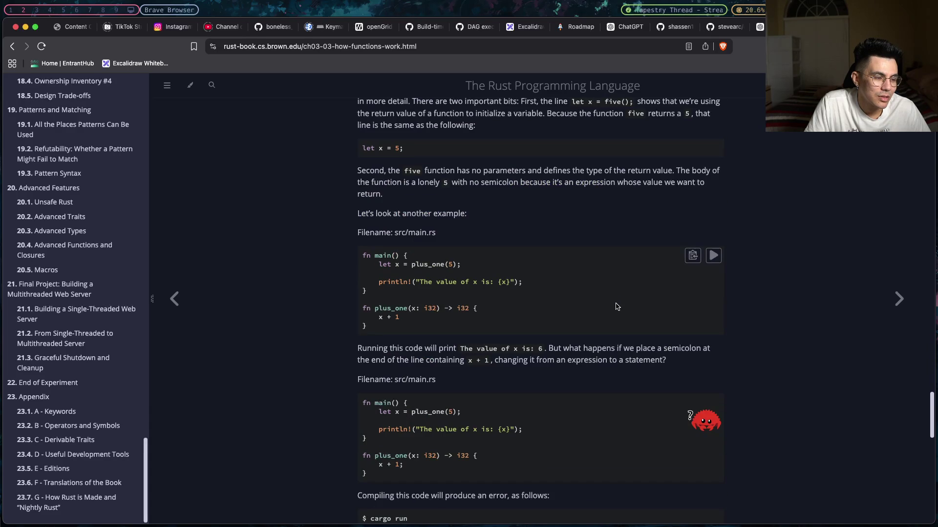
pyautogui.scroll(-2, 617, 307)
pyautogui.scroll(-15, 616, 307)
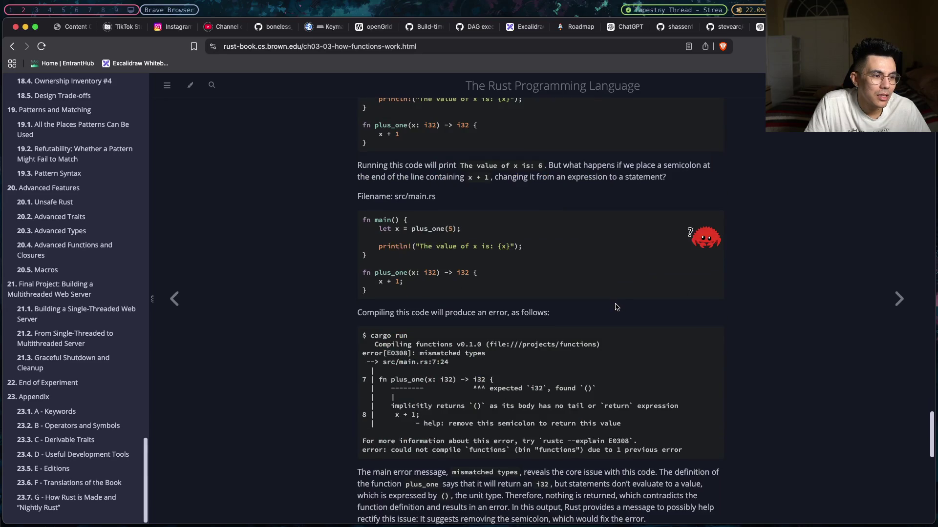
pyautogui.moveTo(398, 366); pyautogui.dragTo(574, 372)
pyautogui.click(570, 372)
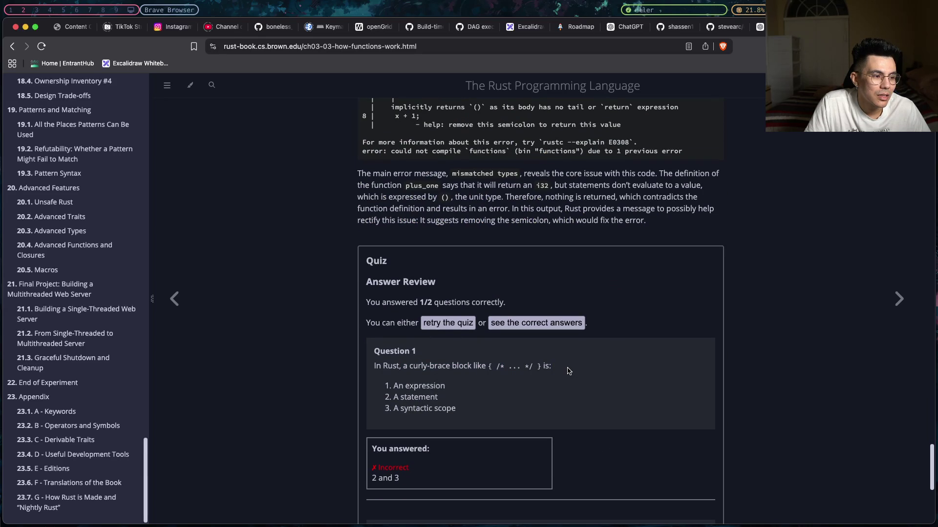
# - Retry the quiz and submit '1 and 3' for the curly-brace block question, scoring 2/2
pyautogui.moveTo(442, 386); pyautogui.dragTo(389, 389)
pyautogui.click(389, 389)
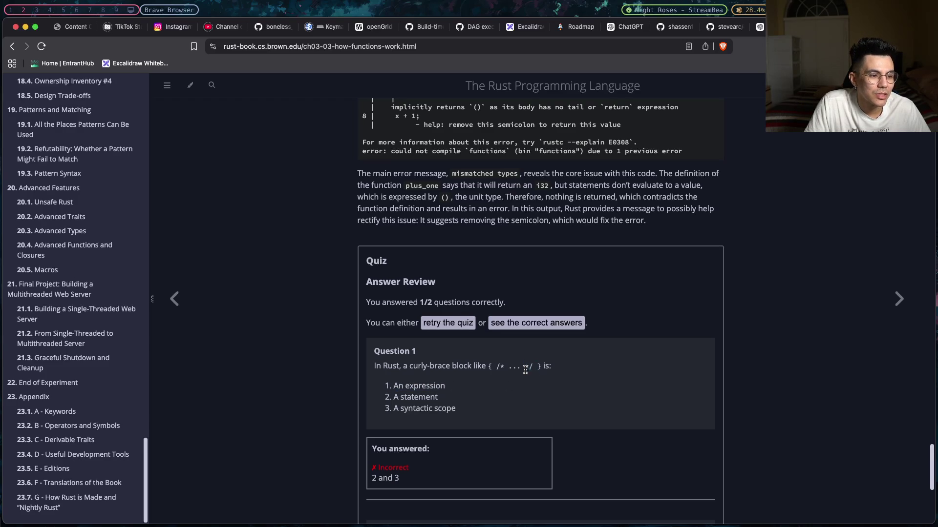
pyautogui.click(443, 322)
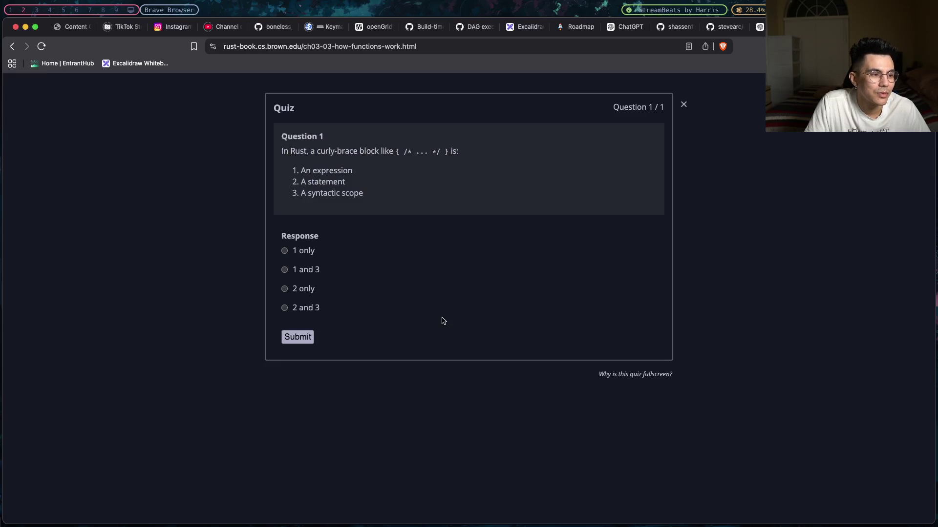
pyautogui.click(306, 271)
pyautogui.click(298, 337)
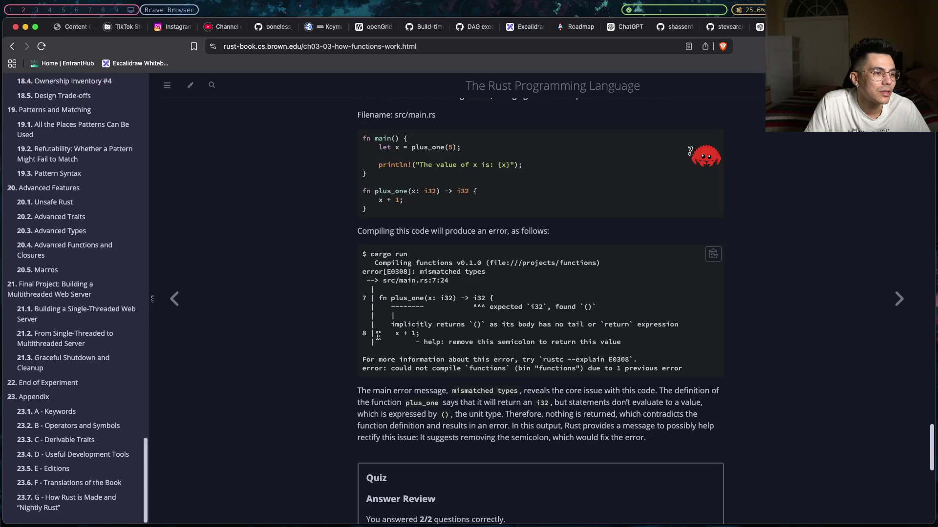
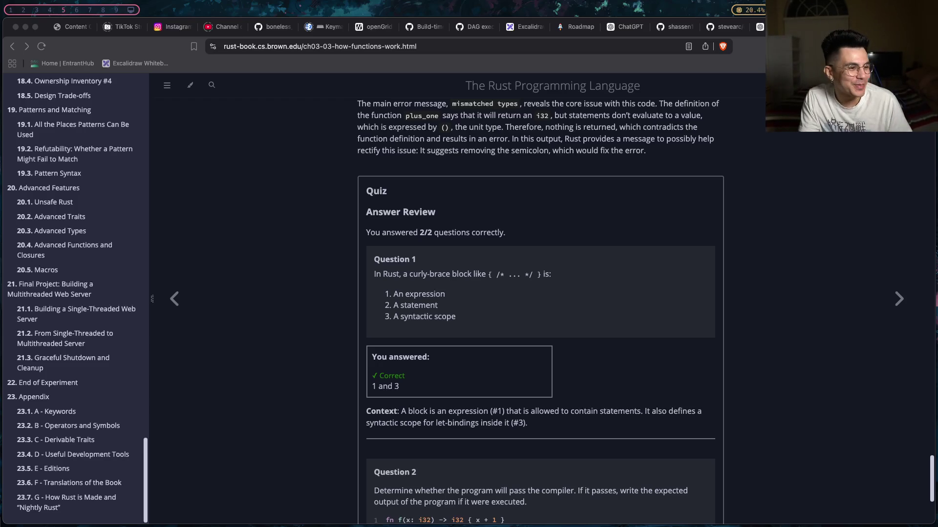
# - Look over the Functions quiz answers and open 3.4 Comments from the sidebar
pyautogui.scroll(-5, 880, 254)
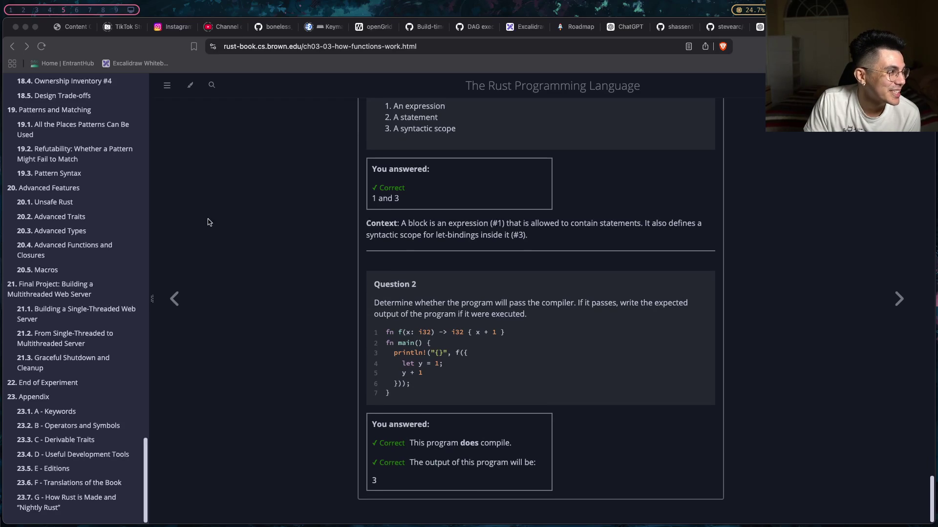
pyautogui.scroll(15, 126, 235)
pyautogui.scroll(20, 126, 236)
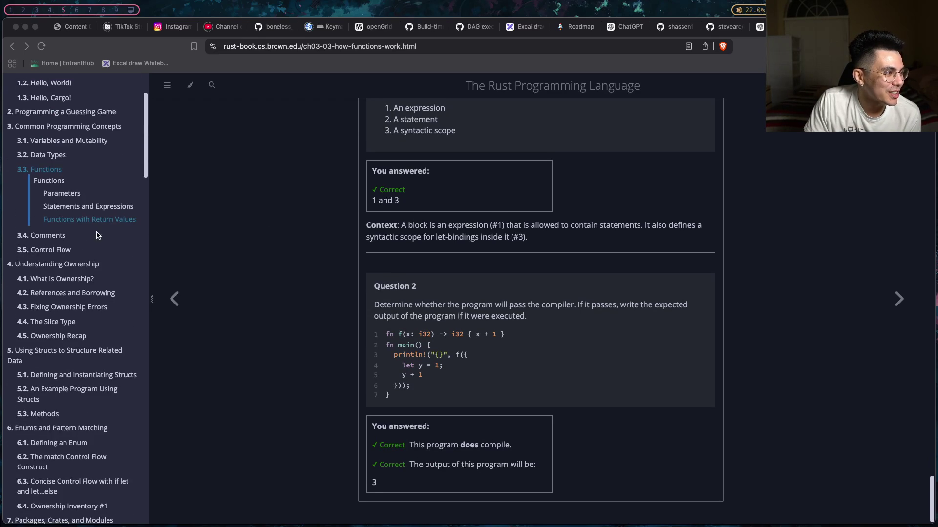
pyautogui.click(62, 236)
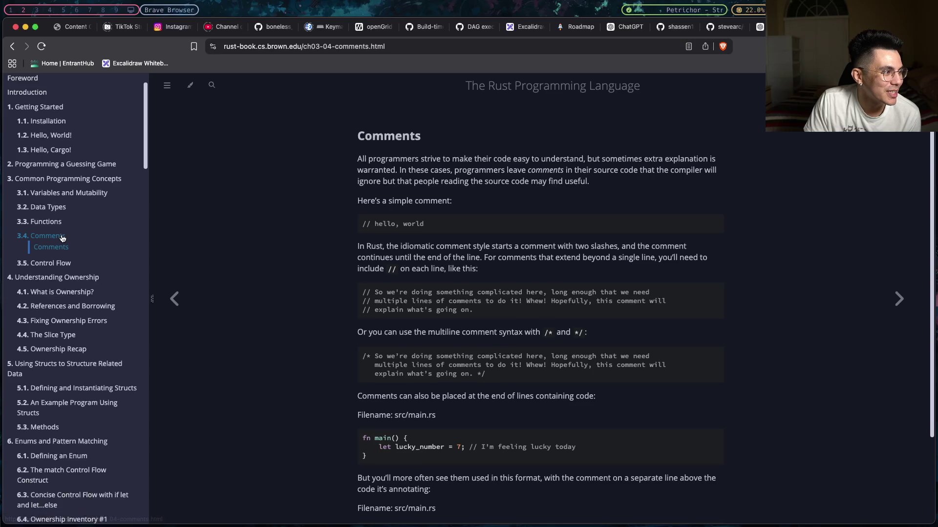
# - Skim the Comments page, selecting the // hello, world example, then continue to 3.5 Control Flow
pyautogui.scroll(-5, 482, 240)
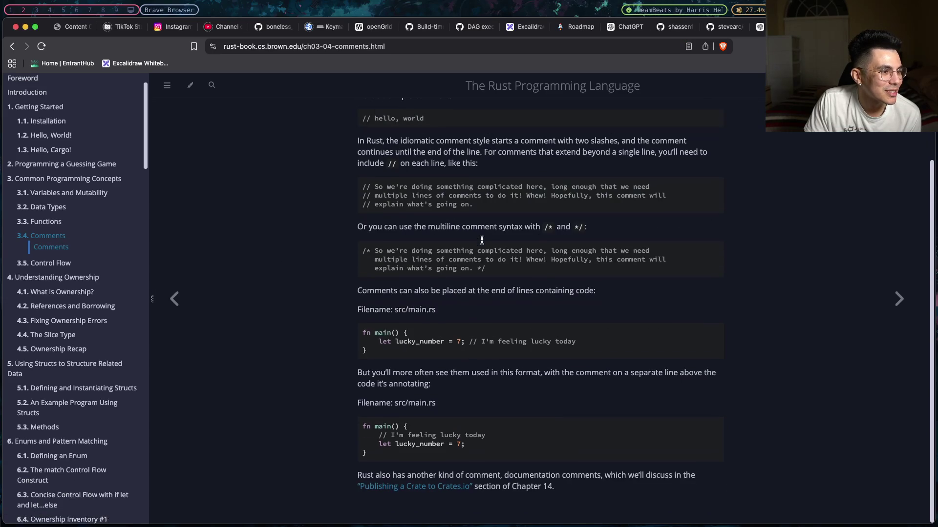
pyautogui.scroll(5, 482, 242)
pyautogui.scroll(-3, 482, 243)
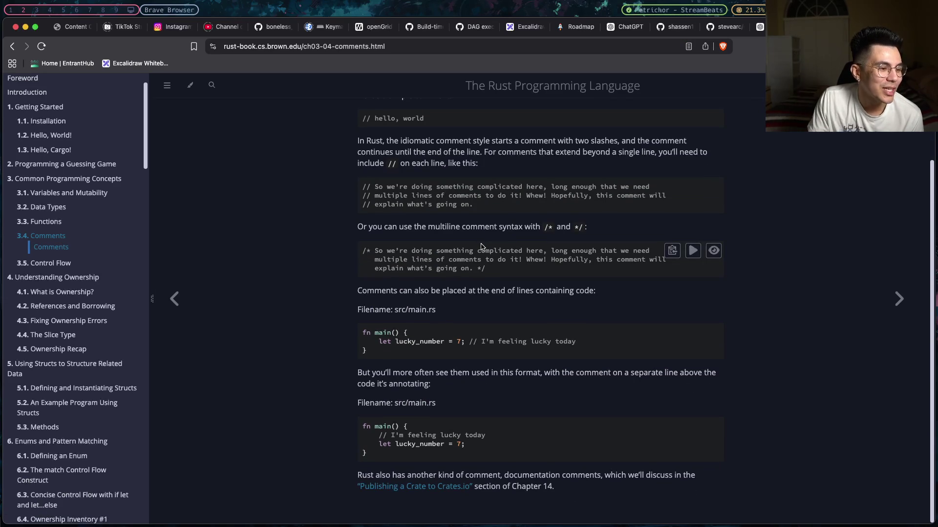
pyautogui.scroll(3, 482, 246)
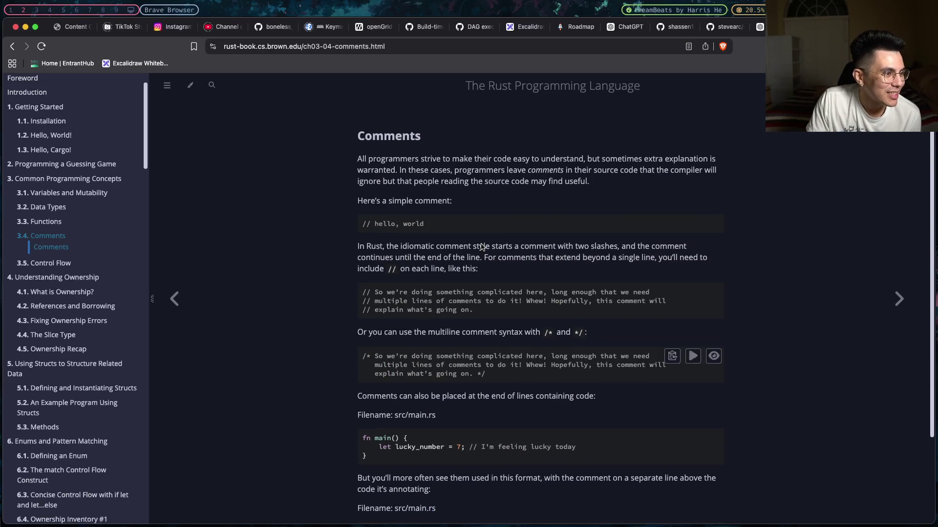
pyautogui.tripleClick(372, 223)
pyautogui.scroll(-3, 462, 329)
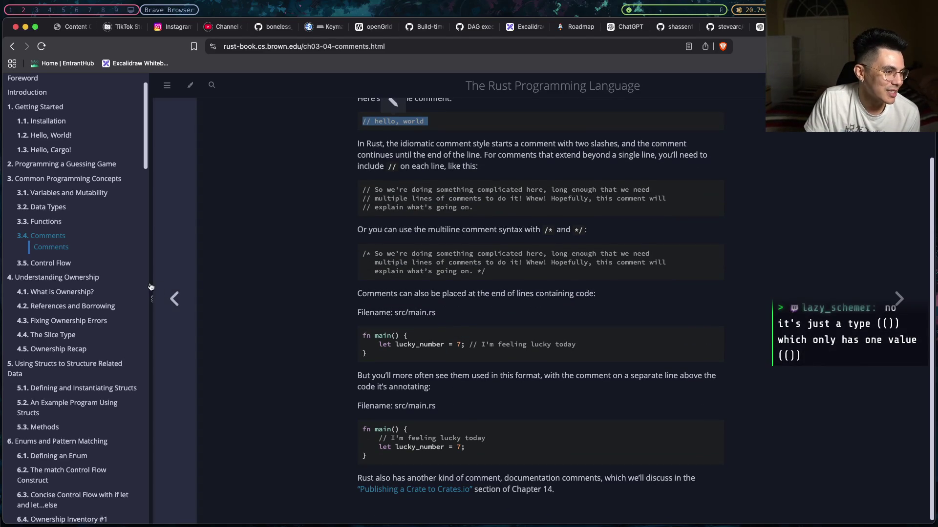
pyautogui.click(70, 270)
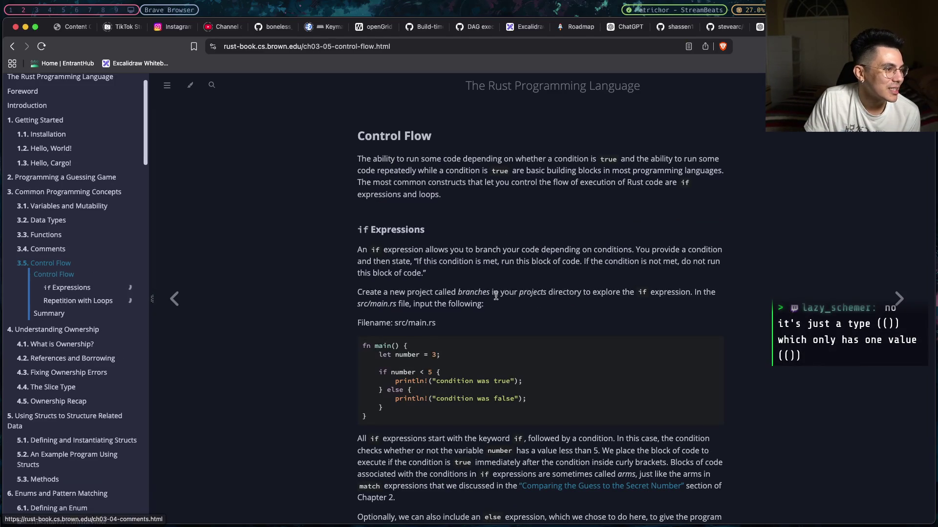
pyautogui.hotkey('alt', '1')
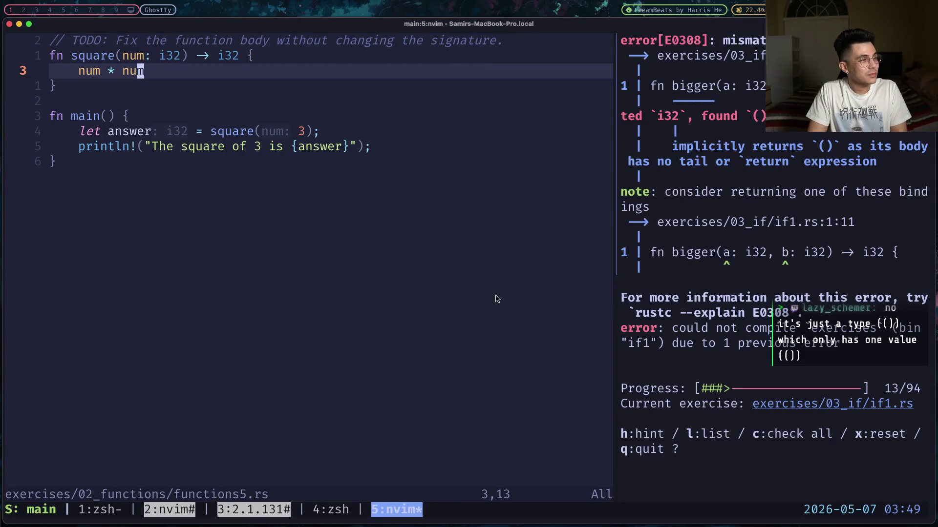
# - Close the functions5, functions4, functions3 and functions1 buffers with leader b d
pyautogui.press('space')
pyautogui.press('b')
pyautogui.press('d')
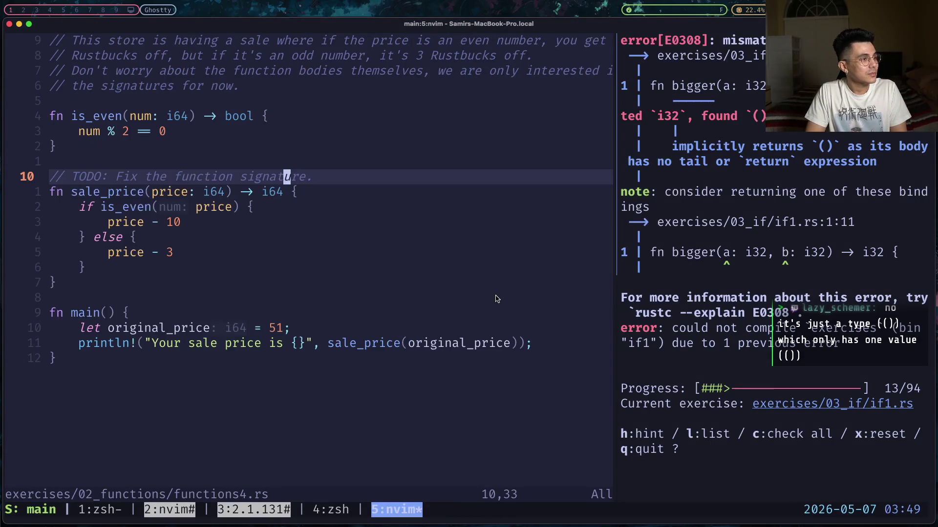
pyautogui.press('space')
pyautogui.press('b')
pyautogui.press('d')
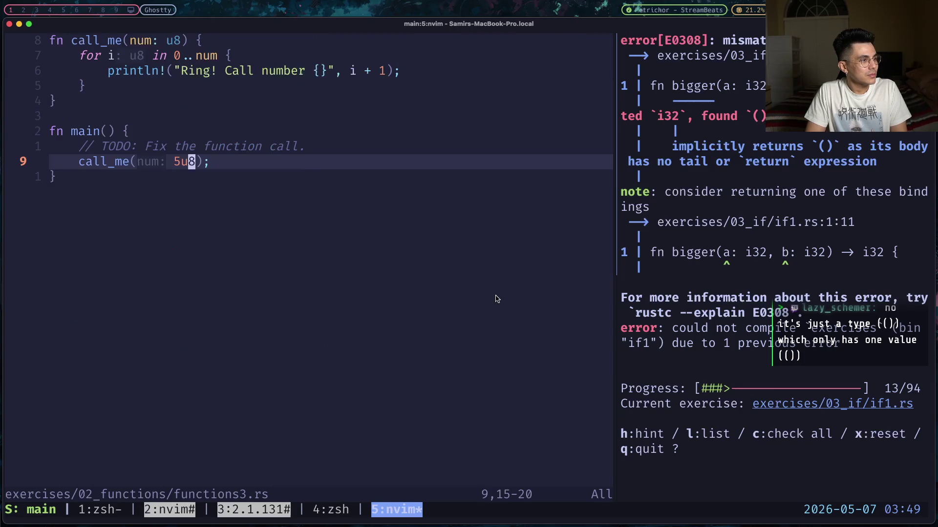
pyautogui.press('space')
pyautogui.press('b')
pyautogui.press('d')
pyautogui.press('space')
pyautogui.press('b')
pyautogui.press('d')
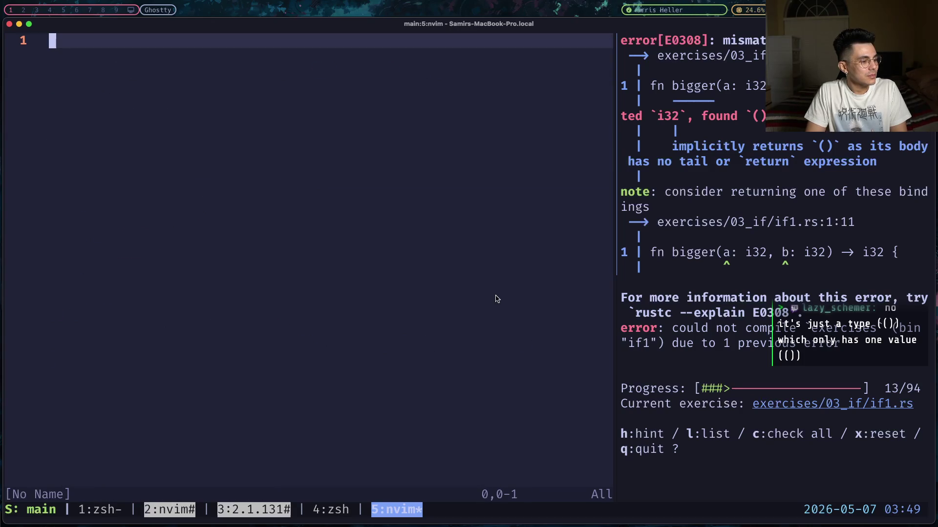
# - Open exercises/03_if/if1.rs by searching 'if1' in the file finder
pyautogui.press('space')
pyautogui.press('space')
pyautogui.write('if1')
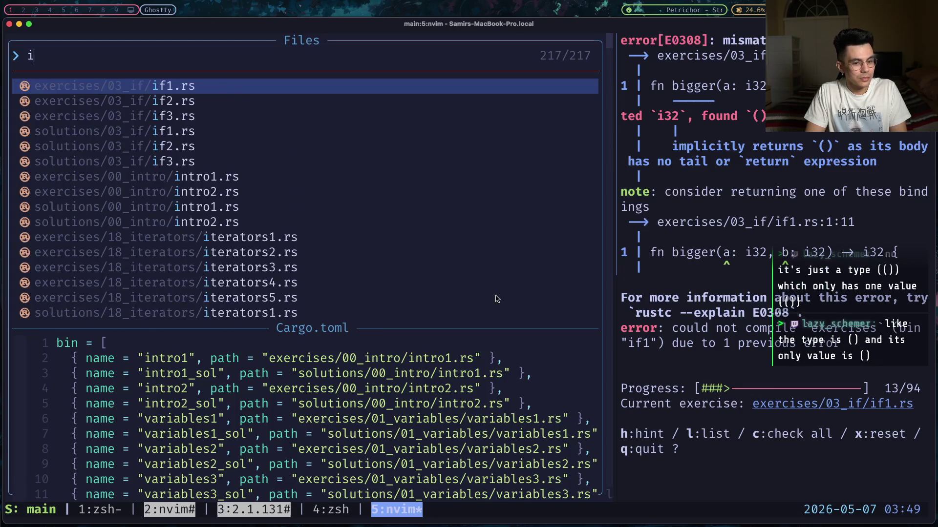
pyautogui.press('Return')
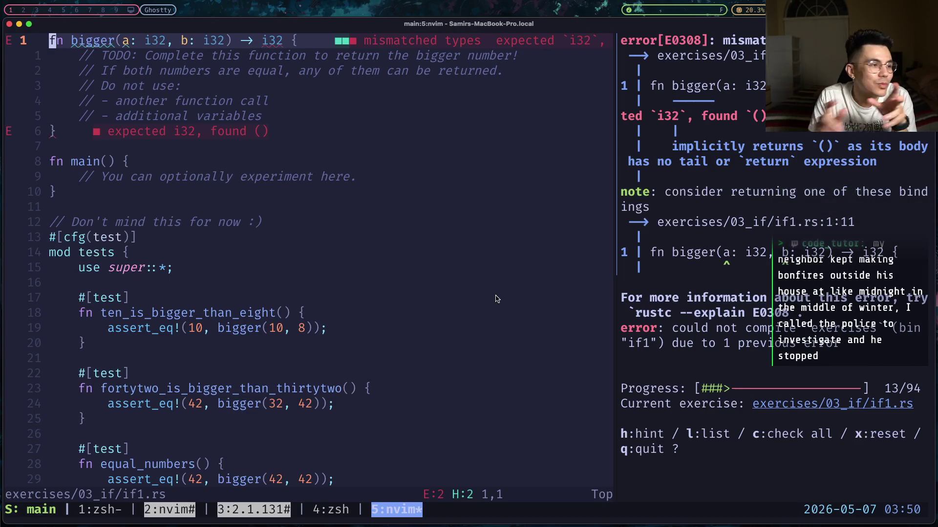
# - Make bigger's body a constant 4 and save so Rustlings rechecks it
pyautogui.click(277, 114)
pyautogui.press('o')
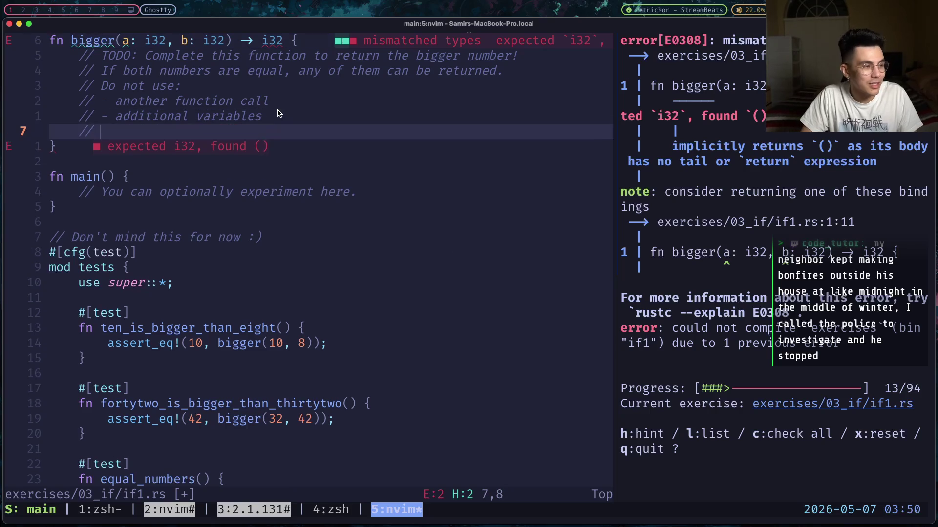
pyautogui.press('BackSpace')
pyautogui.press('BackSpace')
pyautogui.press('BackSpace')
pyautogui.press('Return')
pyautogui.write('4')
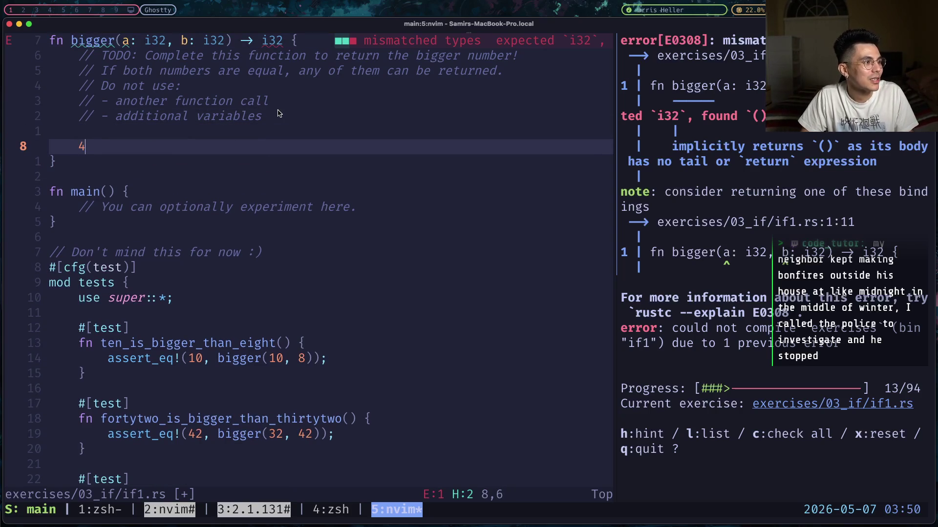
pyautogui.write(':w')
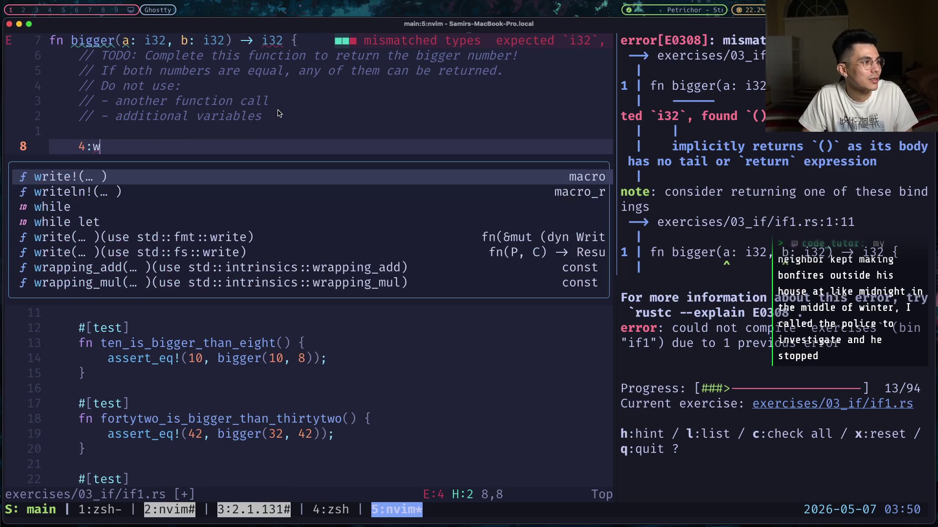
pyautogui.press('BackSpace')
pyautogui.press('Escape')
pyautogui.hotkey('ctrl', 's')
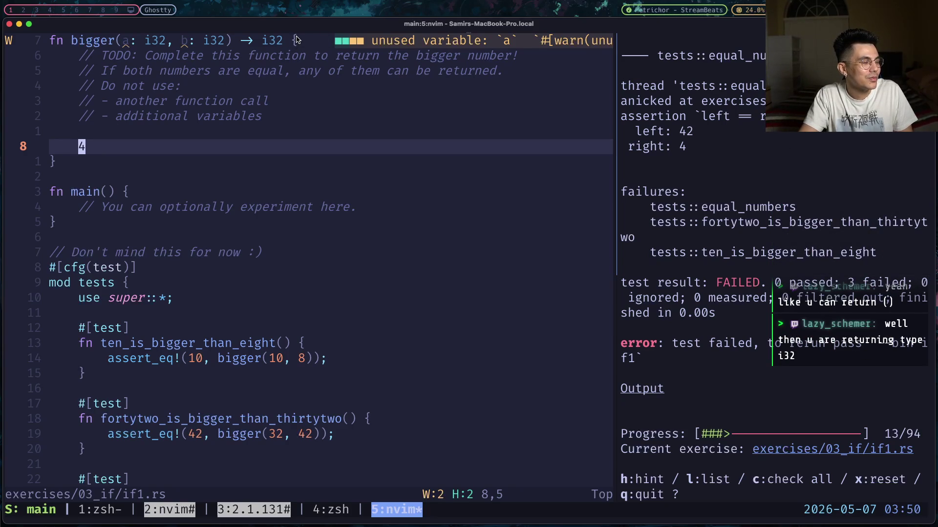
# - Delete the placeholder 4 from bigger's body
pyautogui.press('c')
pyautogui.press('Escape')
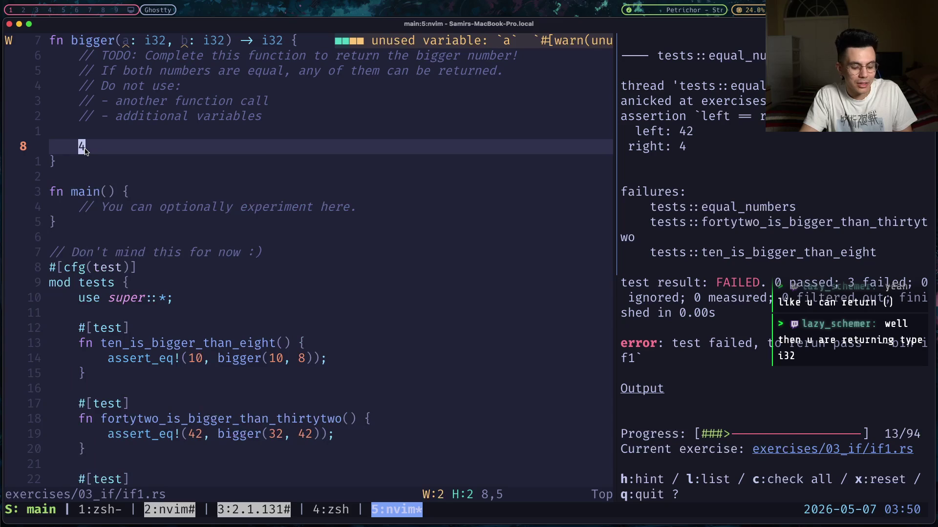
pyautogui.press('x')
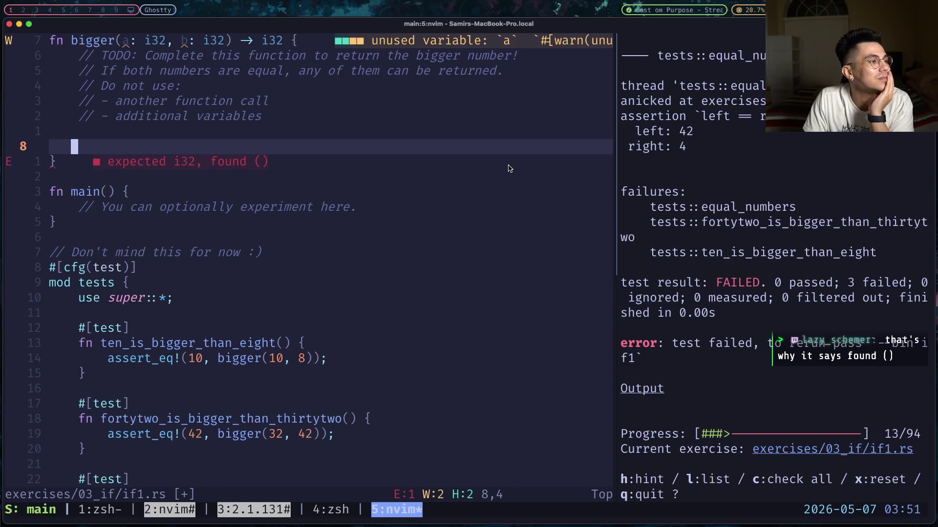
# - Write 'if a > b { return a; }' in bigger's body
pyautogui.click(279, 161)
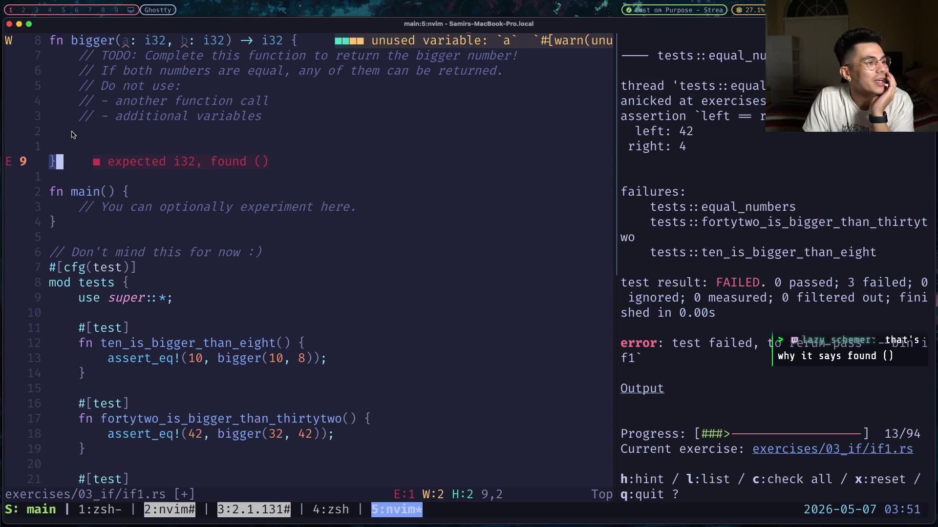
pyautogui.click(146, 135)
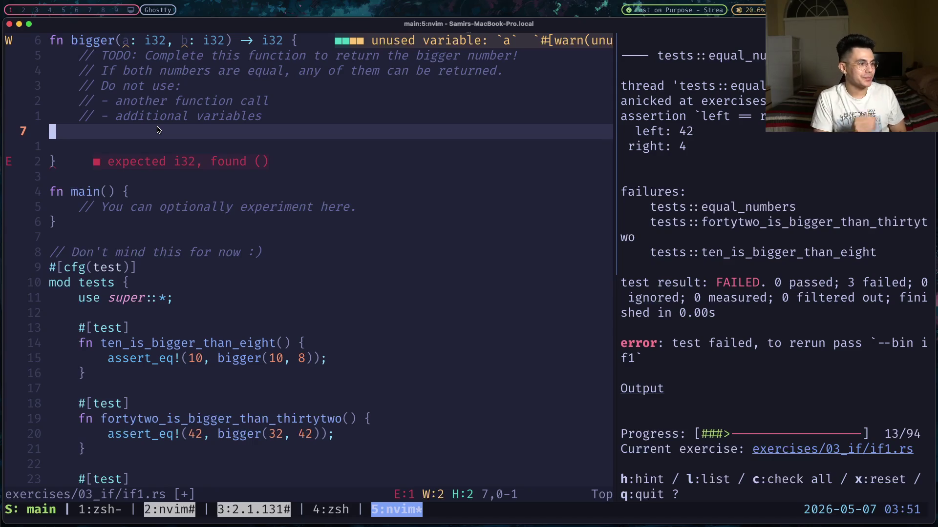
pyautogui.press('S')
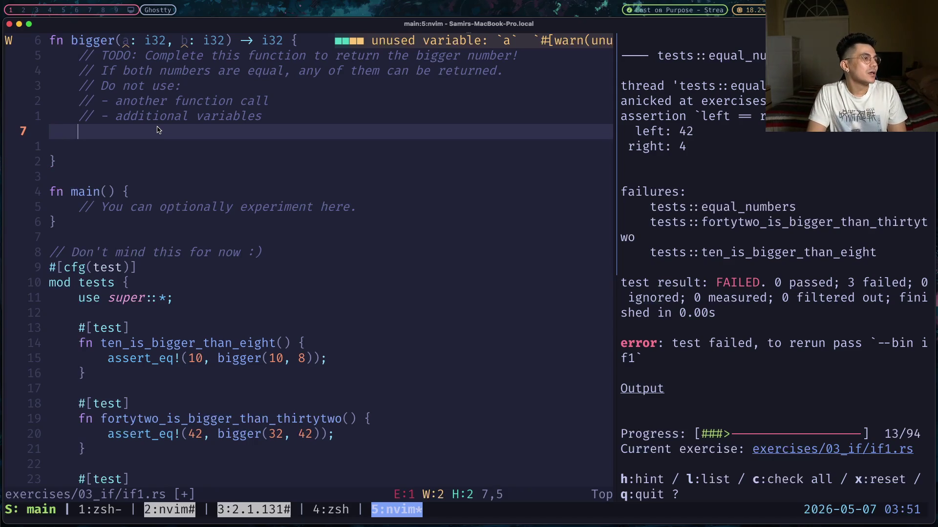
pyautogui.write('if (')
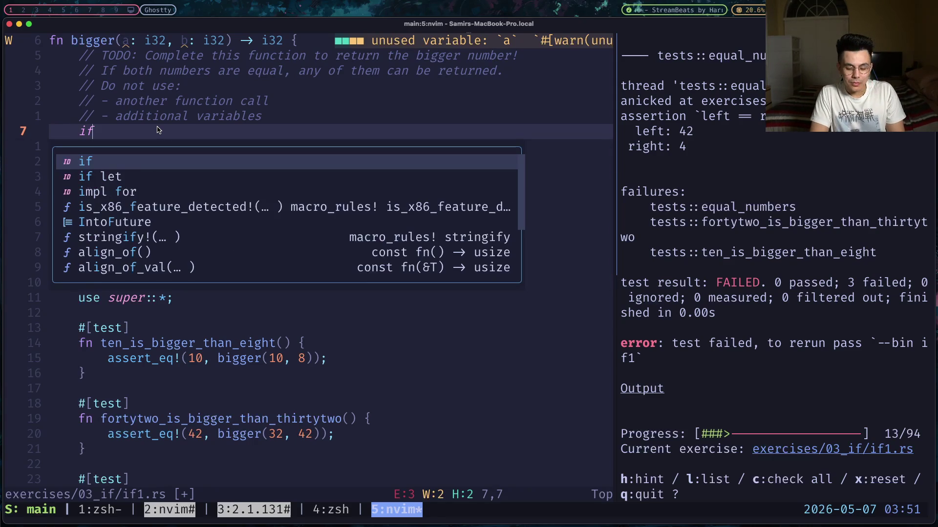
pyautogui.press('BackSpace')
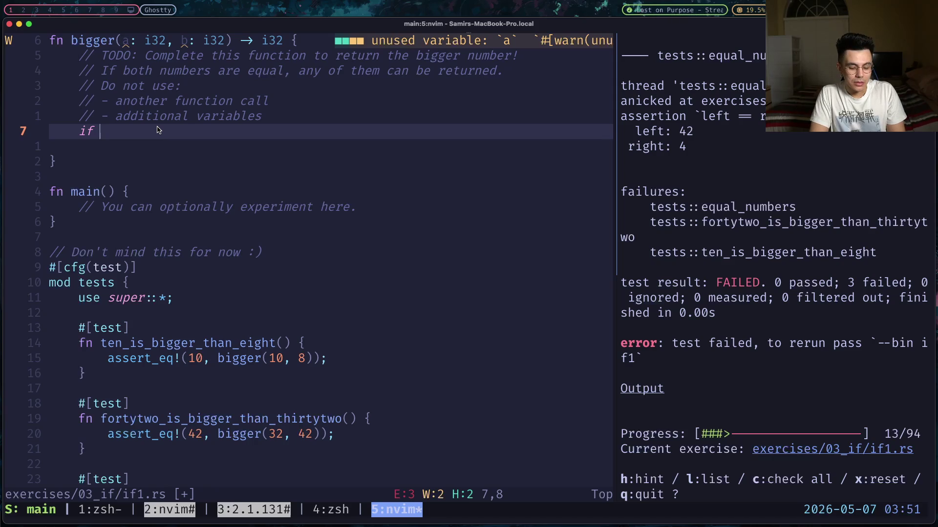
pyautogui.write('a')
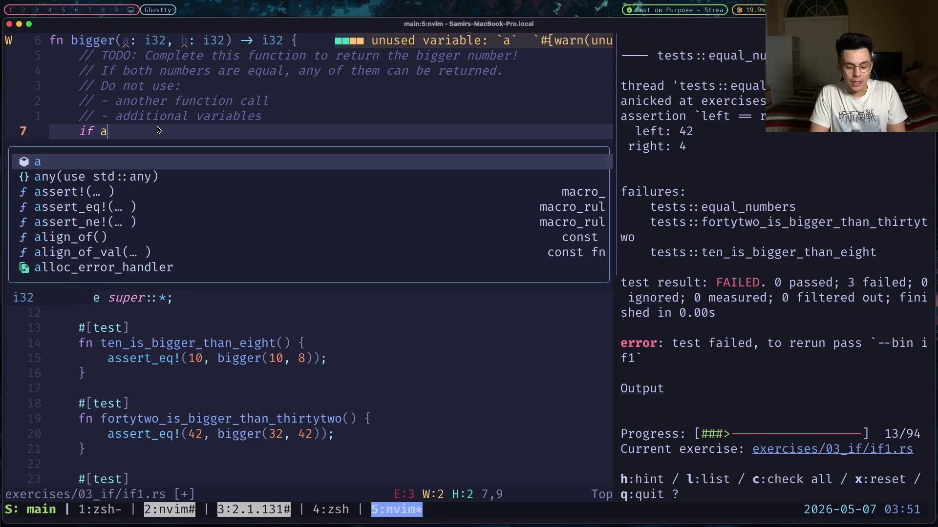
pyautogui.write(' > b')
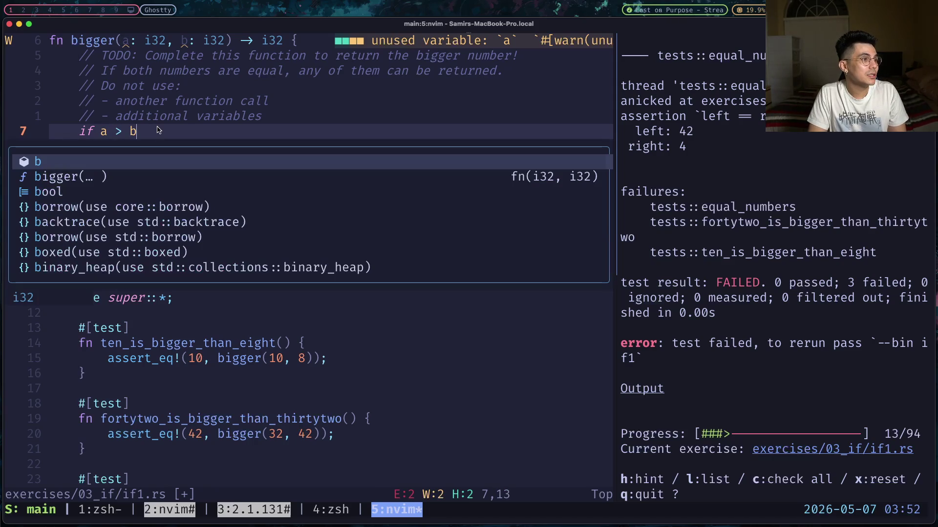
pyautogui.write(' {')
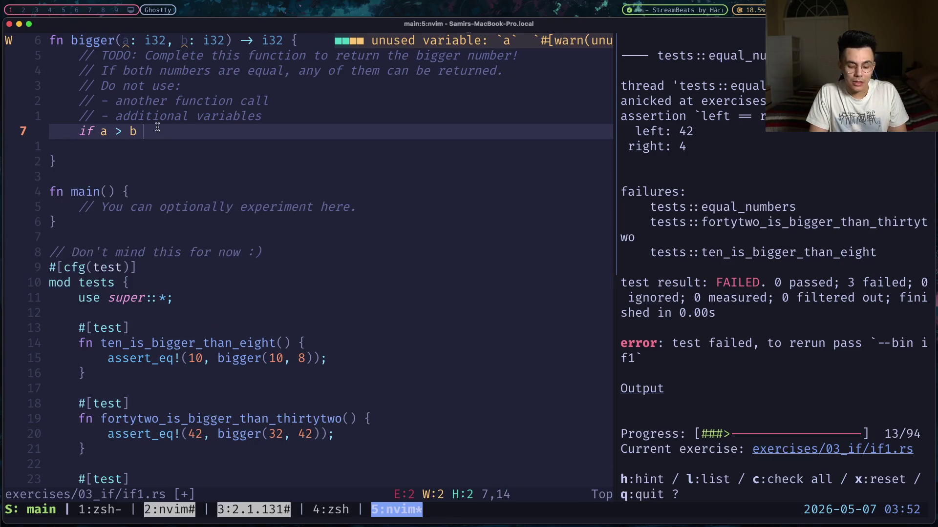
pyautogui.press('Return')
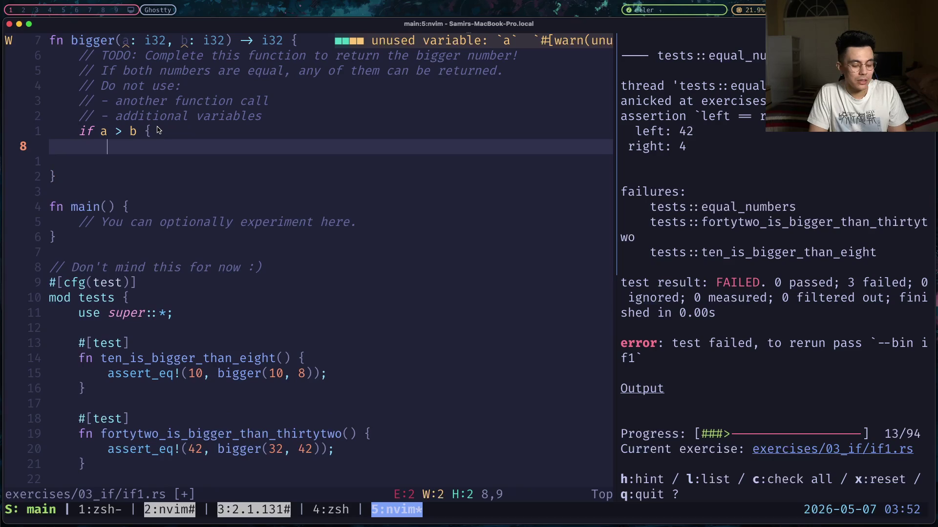
pyautogui.write('return a')
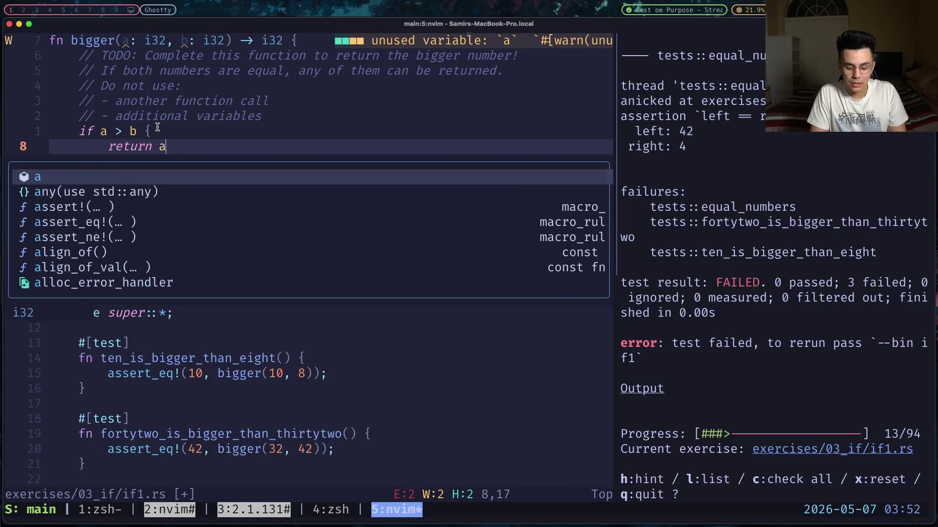
pyautogui.write(';')
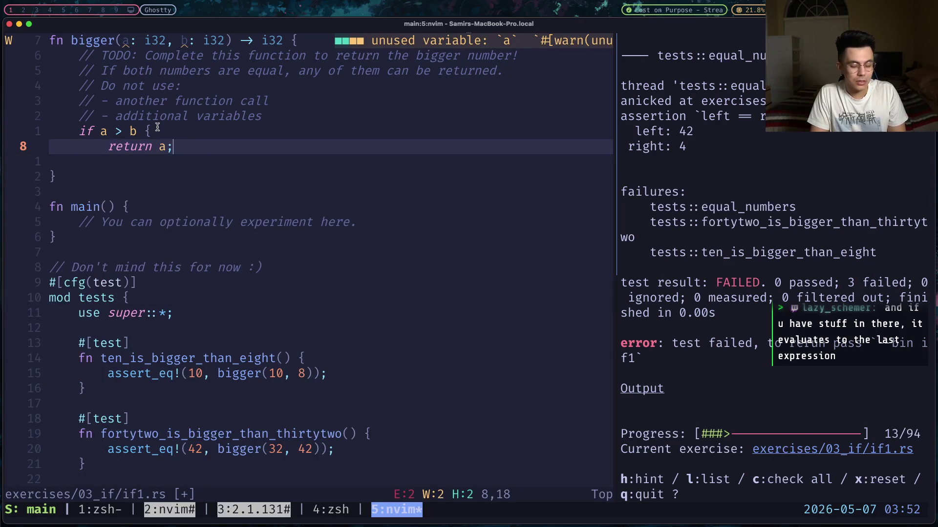
pyautogui.write('}')
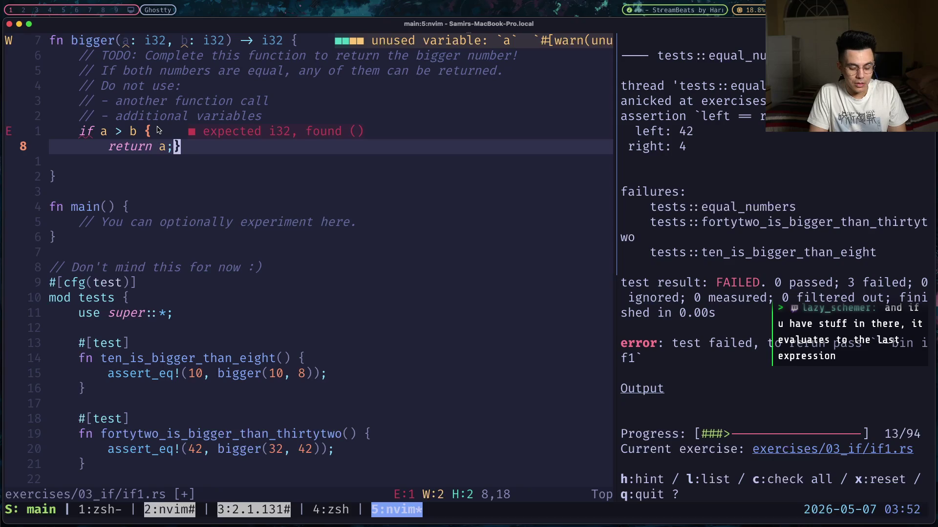
# - Add the fallback b after the if block and save with :wa
pyautogui.press('Return')
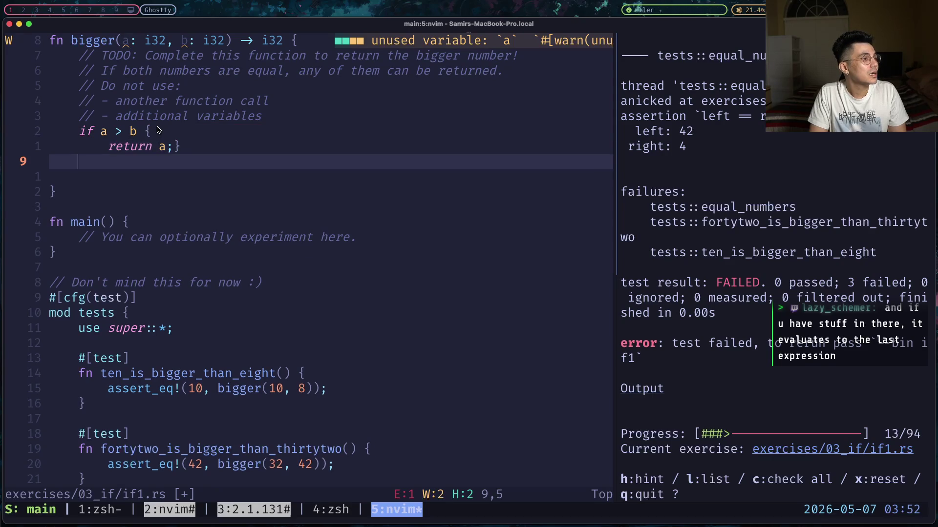
pyautogui.press('Return')
pyautogui.write('b')
pyautogui.press('Escape')
pyautogui.write(':wa')
pyautogui.press('Return')
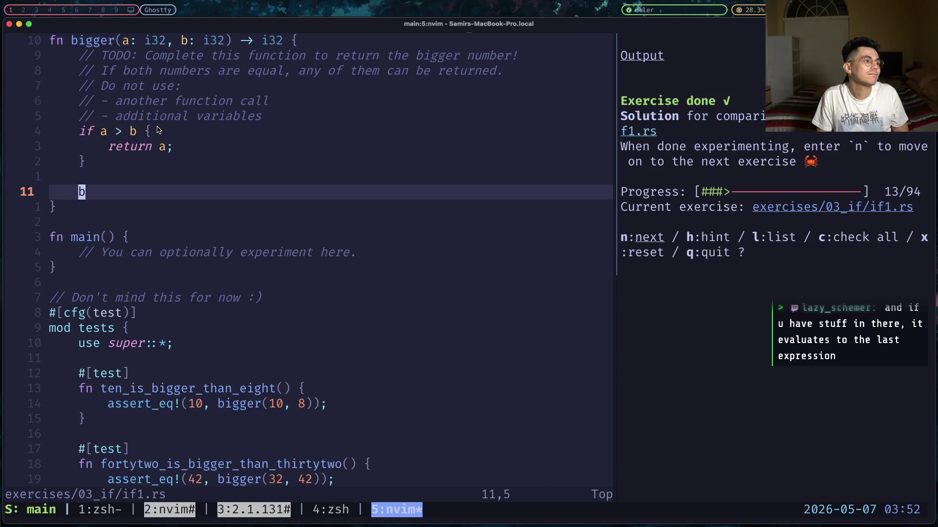
# - Rewrite bigger as an if/else expression yielding a or b without return
pyautogui.press('k')
pyautogui.press('k')
pyautogui.press('k')
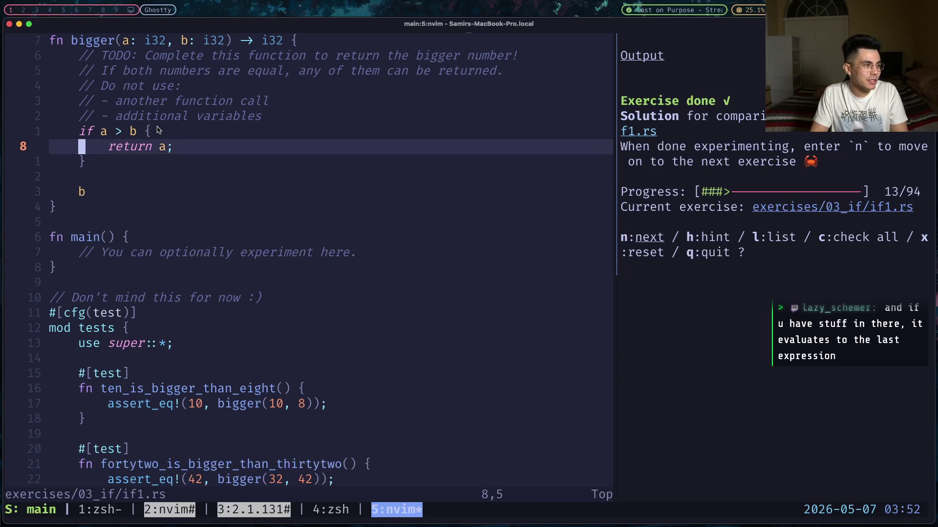
pyautogui.press('l')
pyautogui.press('l')
pyautogui.press('l')
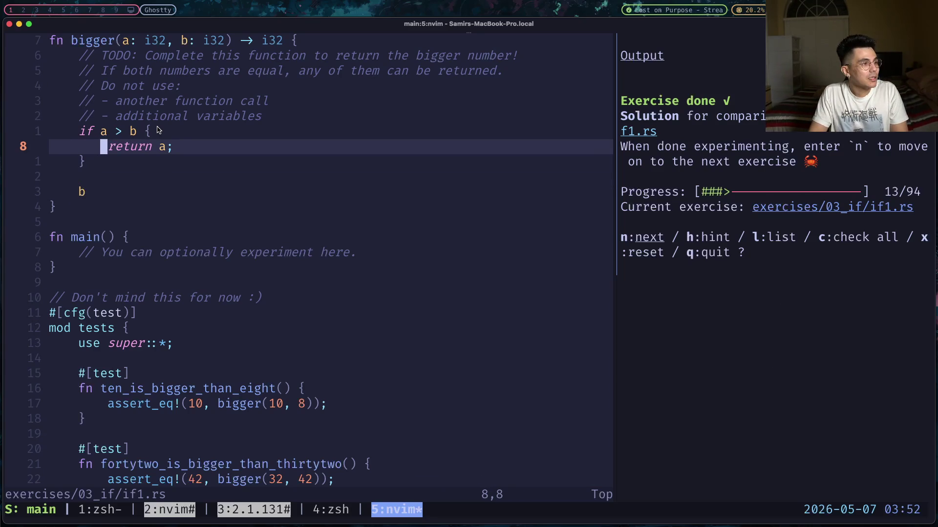
pyautogui.press('l')
pyautogui.press('d')
pyautogui.press('w')
pyautogui.press('A')
pyautogui.press('BackSpace')
pyautogui.press('Down')
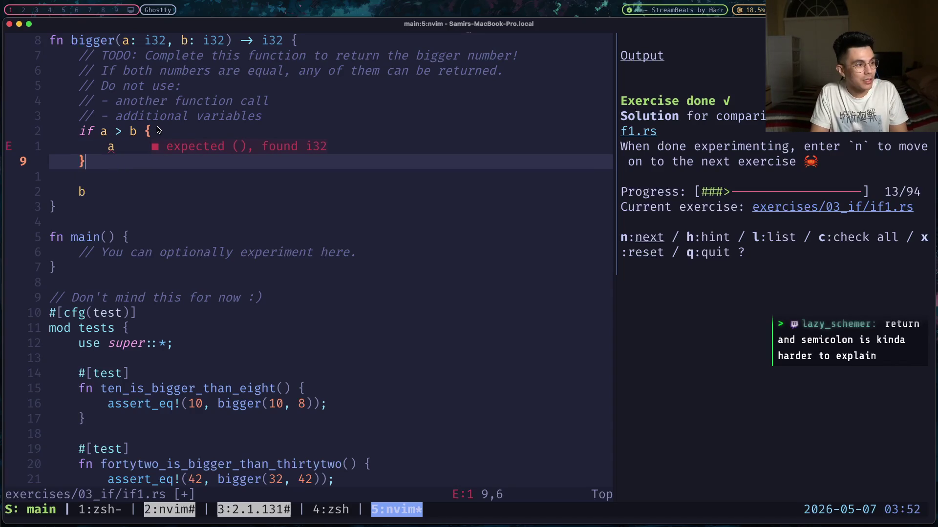
pyautogui.write('else {')
pyautogui.press('Return')
pyautogui.press('Return')
pyautogui.write('}')
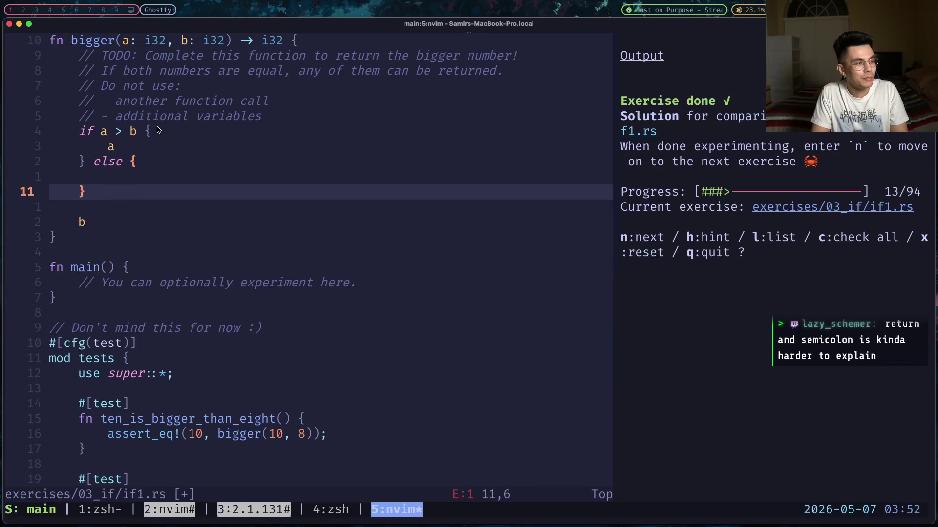
pyautogui.press('Up')
pyautogui.write('b')
pyautogui.press('Escape')
# - Try deleting the trailing b line, then undo and redo the if/else edits
pyautogui.press('j')
pyautogui.press('j')
pyautogui.press('j')
pyautogui.press('d')
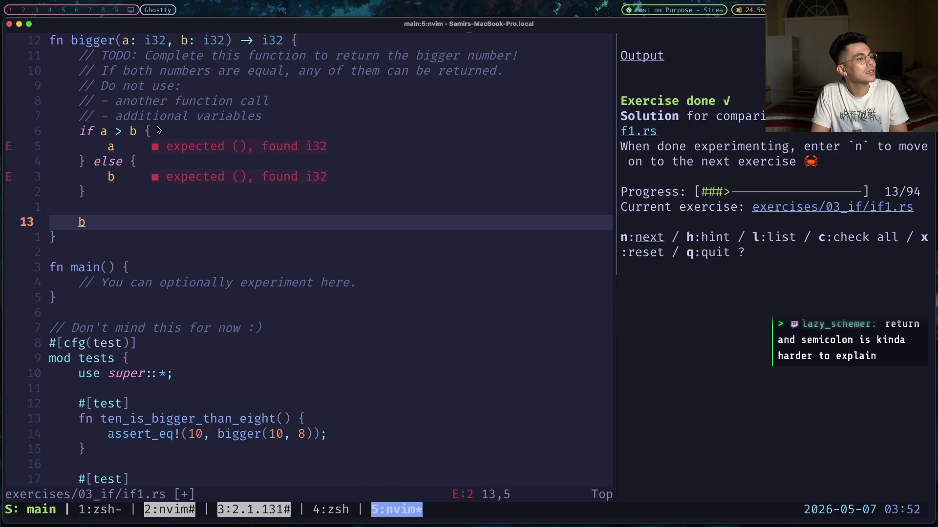
pyautogui.press('Escape')
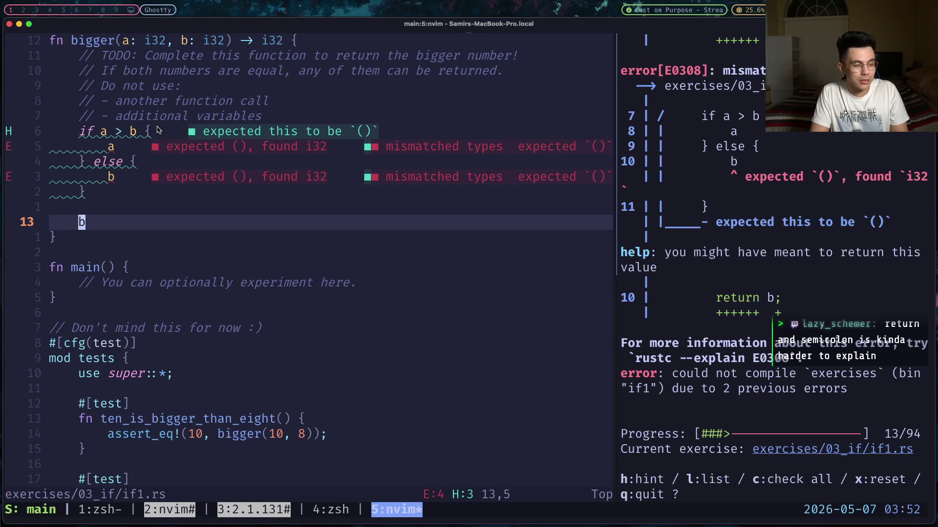
pyautogui.press('k')
pyautogui.press('k')
pyautogui.press('k')
pyautogui.press('d')
pyautogui.press('k')
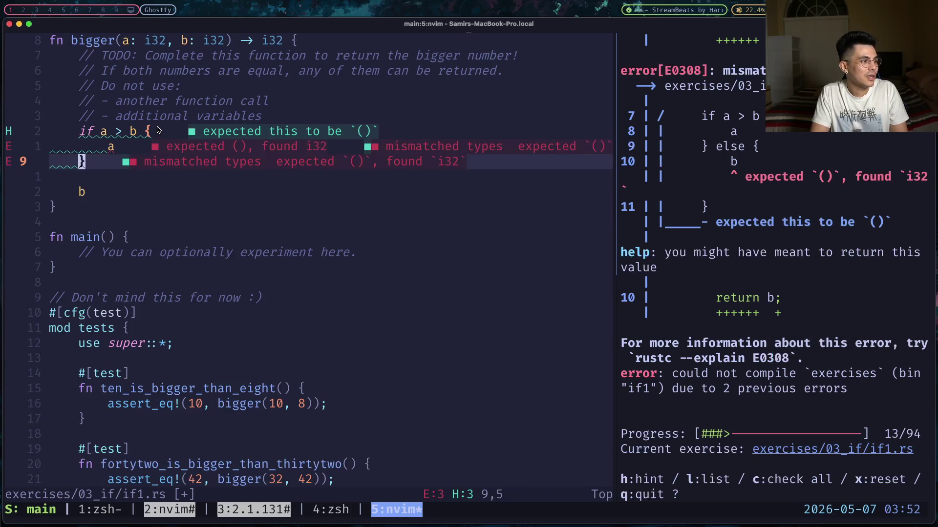
pyautogui.press('k')
pyautogui.press('c')
pyautogui.press('c')
pyautogui.write('return a;')
pyautogui.press('Escape')
pyautogui.press('j')
pyautogui.press('d')
pyautogui.press('d')
pyautogui.press('j')
pyautogui.press('d')
pyautogui.press('d')
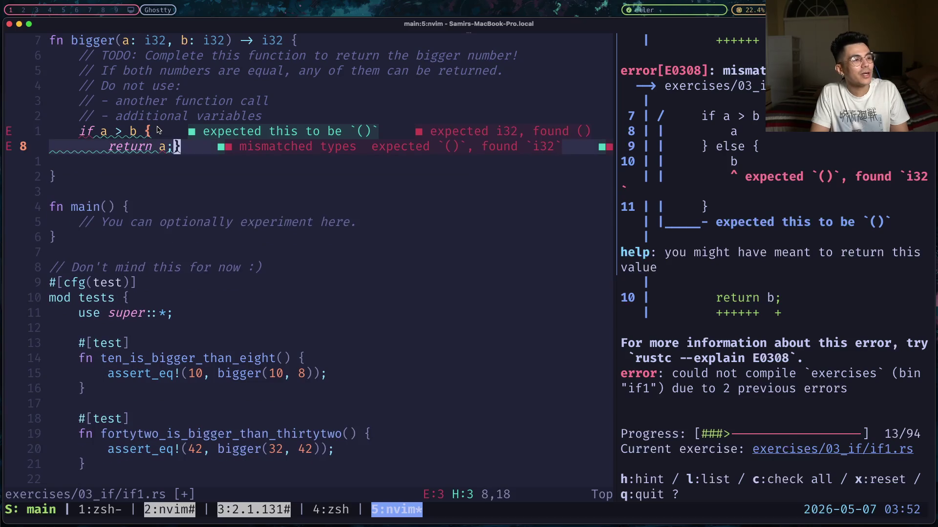
pyautogui.press('k')
pyautogui.press('k')
pyautogui.press('d')
pyautogui.press('d')
pyautogui.press('k')
pyautogui.press('c')
pyautogui.press('c')
pyautogui.press('Escape')
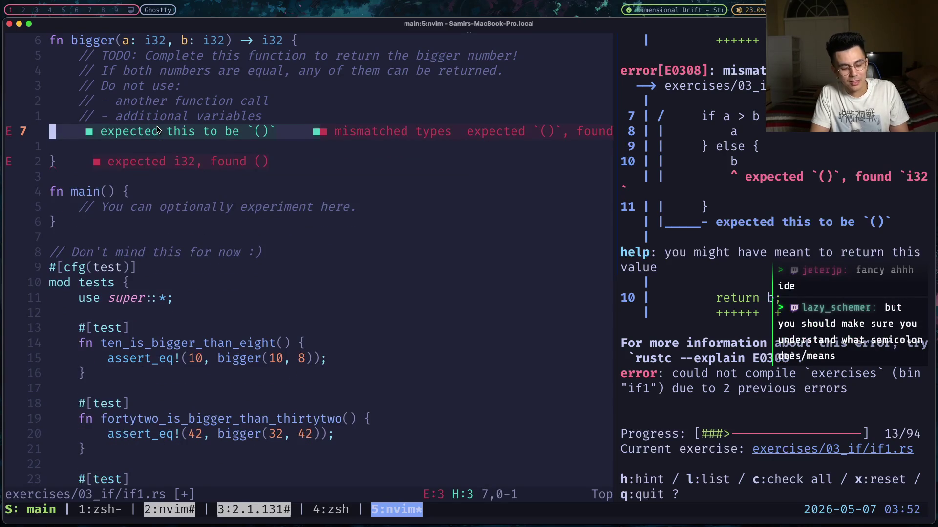
pyautogui.press('u')
pyautogui.press('u')
pyautogui.press('u')
pyautogui.press('u')
pyautogui.press('u')
pyautogui.press('u')
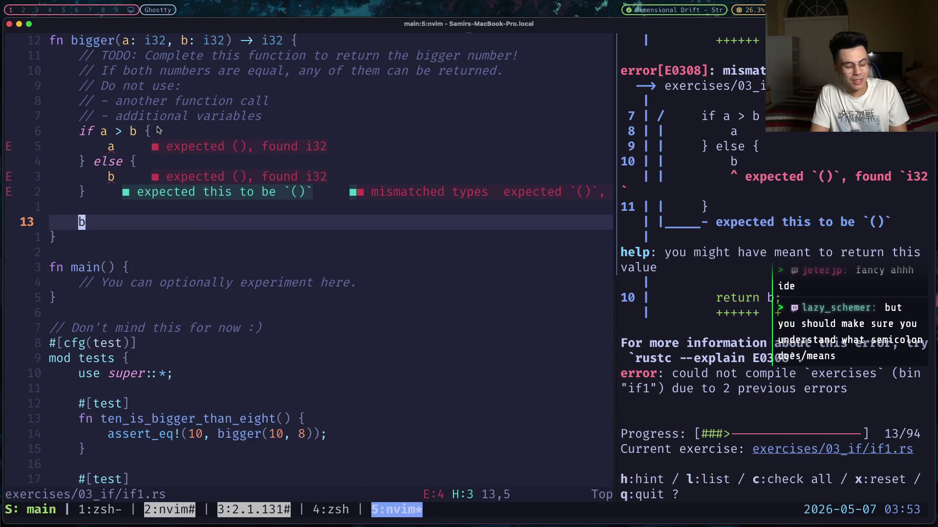
# - Revert to the early-return version with 'return a;' and trailing b, and save with :w
pyautogui.press('k')
pyautogui.press('k')
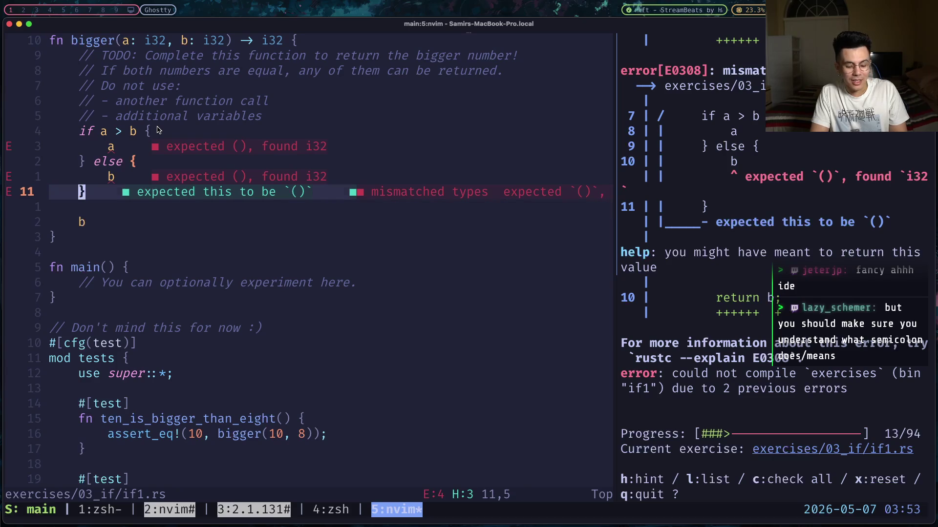
pyautogui.press('d')
pyautogui.press('d')
pyautogui.press('k')
pyautogui.press('d')
pyautogui.press('d')
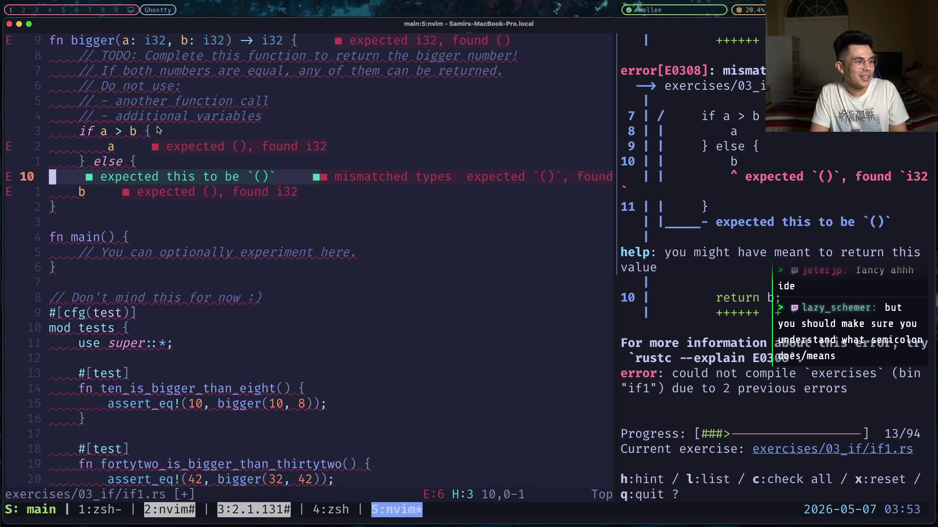
pyautogui.press('k')
pyautogui.press('l')
pyautogui.hotkey('shift', 'c')
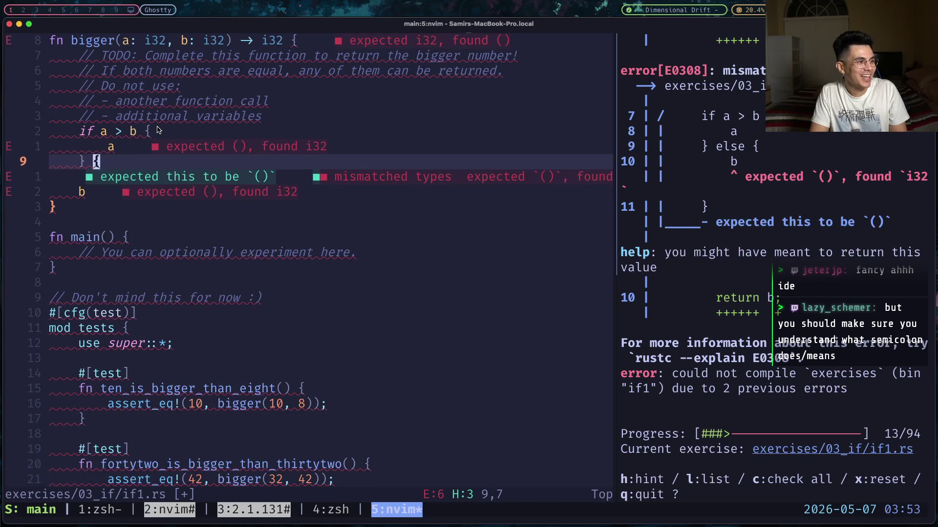
pyautogui.press('Escape')
pyautogui.press('k')
pyautogui.hotkey('shift', 'i')
pyautogui.write('ret')
pyautogui.hotkey('ctrl', 'y')
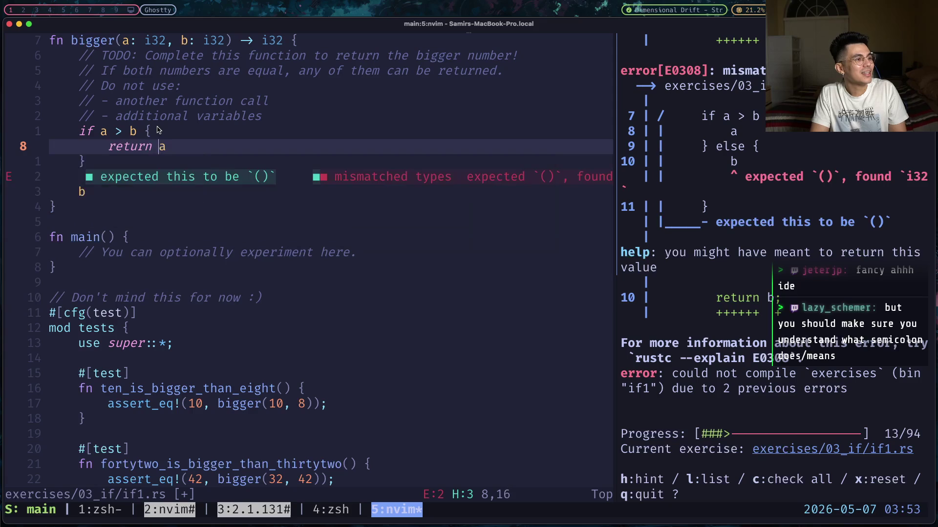
pyautogui.press('Escape')
pyautogui.write(':w')
pyautogui.press('Return')
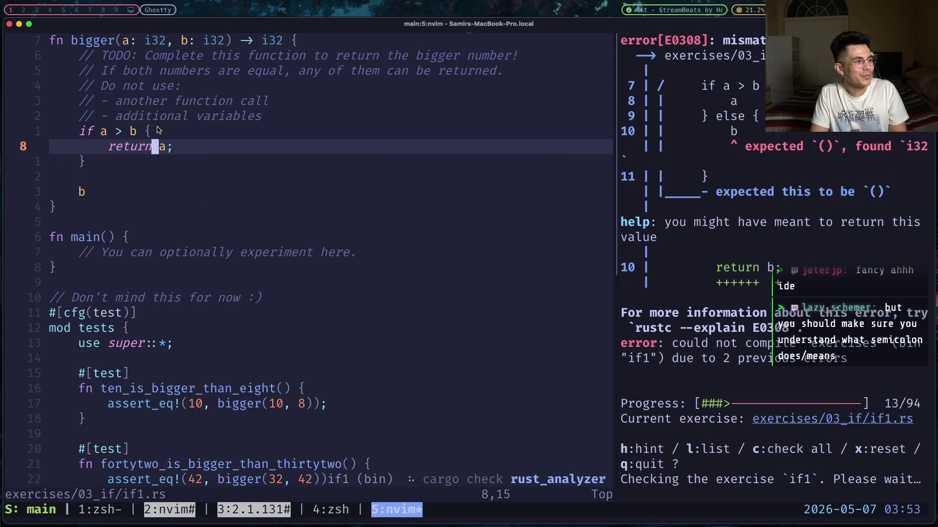
# - Advance Rustlings from its pane to the next exercise, if2
pyautogui.press('j')
pyautogui.press('j')
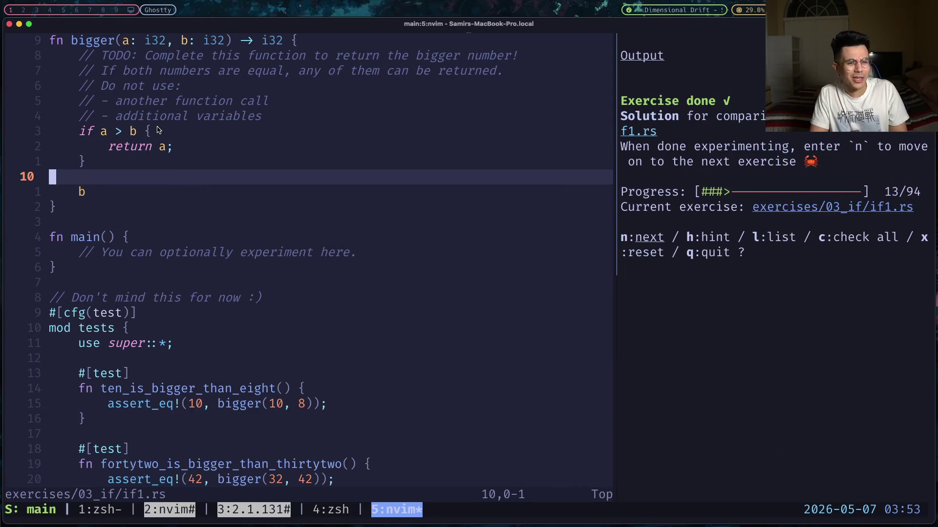
pyautogui.hotkey('ctrl', 'l')
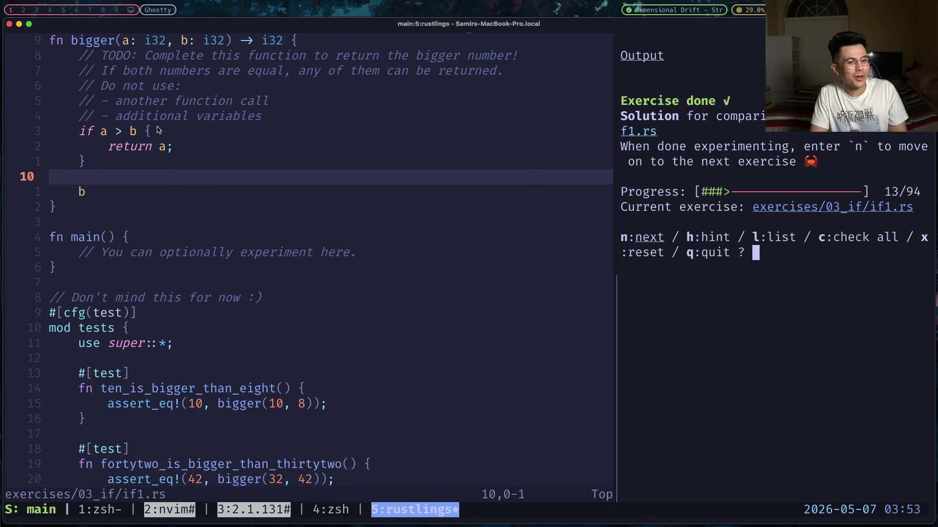
pyautogui.press('n')
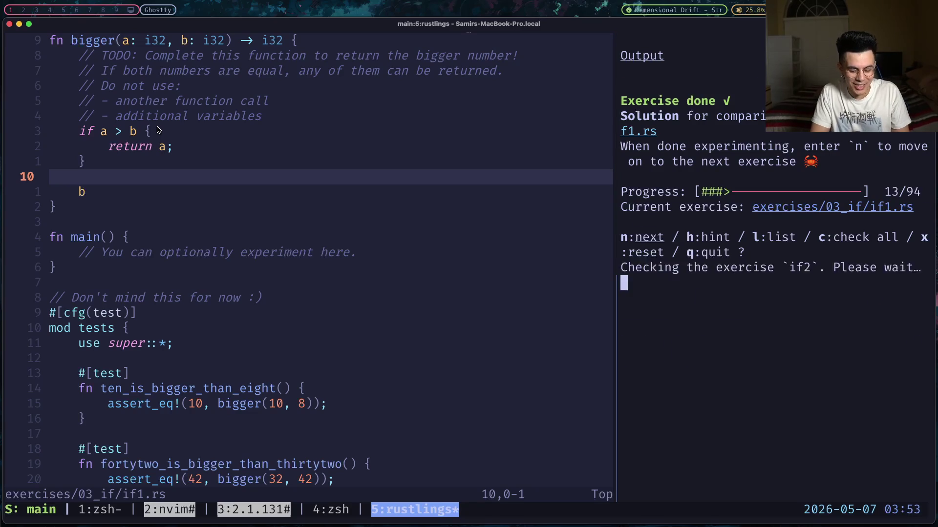
pyautogui.hotkey('ctrl', 'h')
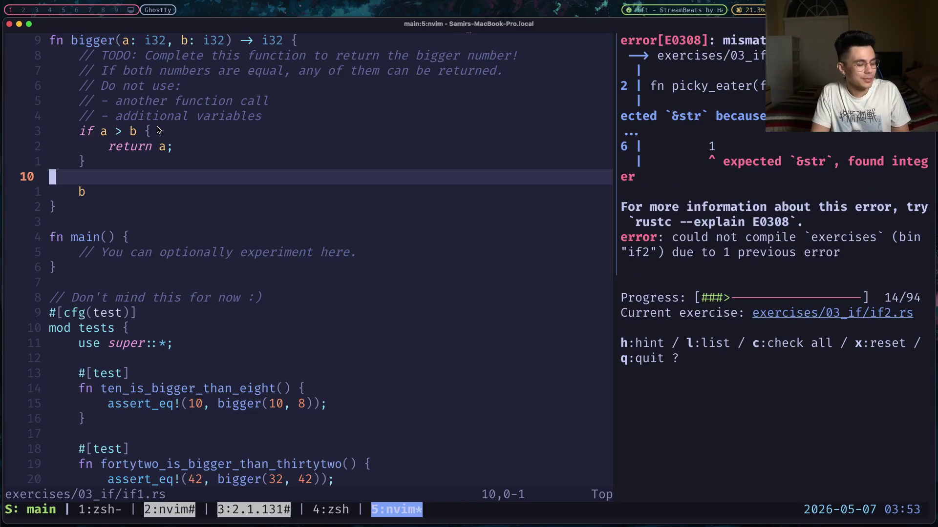
pyautogui.press('space')
pyautogui.press('f')
pyautogui.press('f')
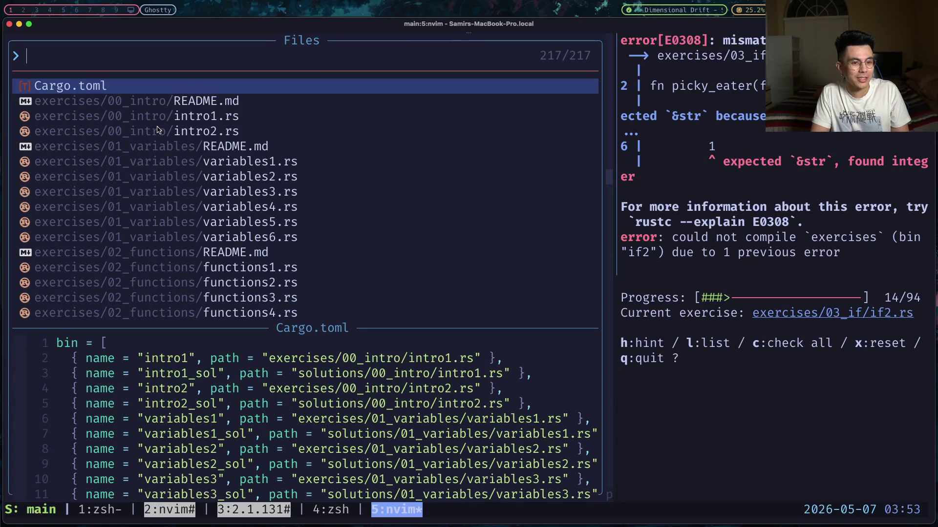
# - Open exercises/03_if/if2.rs by searching 'if2', then switch to the Rust book in Brave
pyautogui.write('if2')
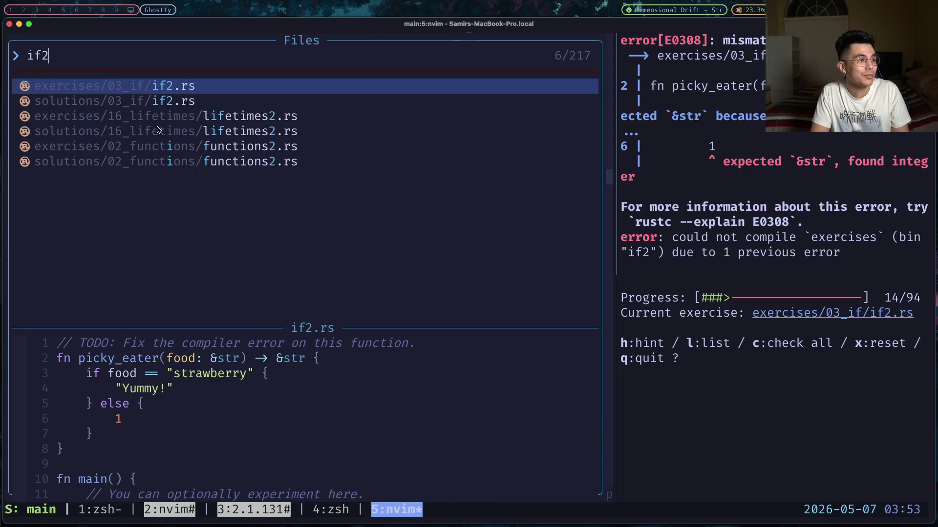
pyautogui.press('Return')
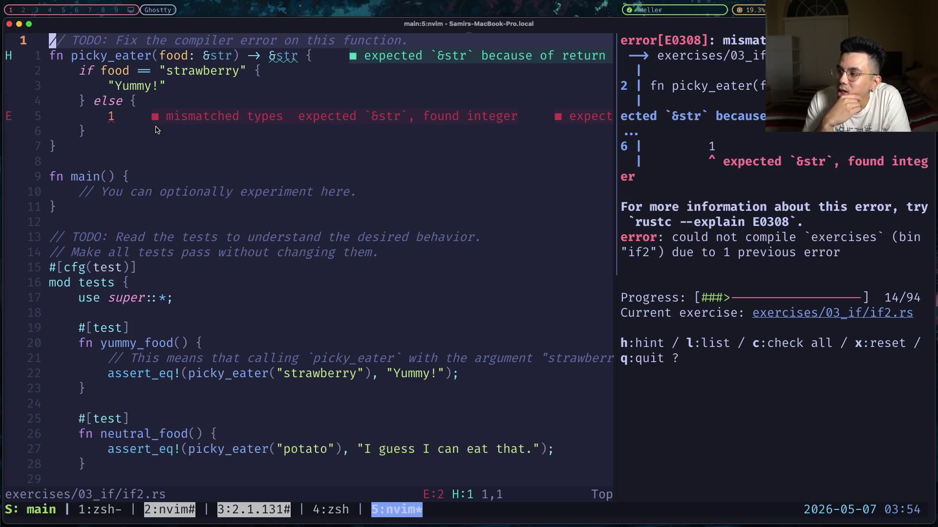
pyautogui.hotkey('alt', '2')
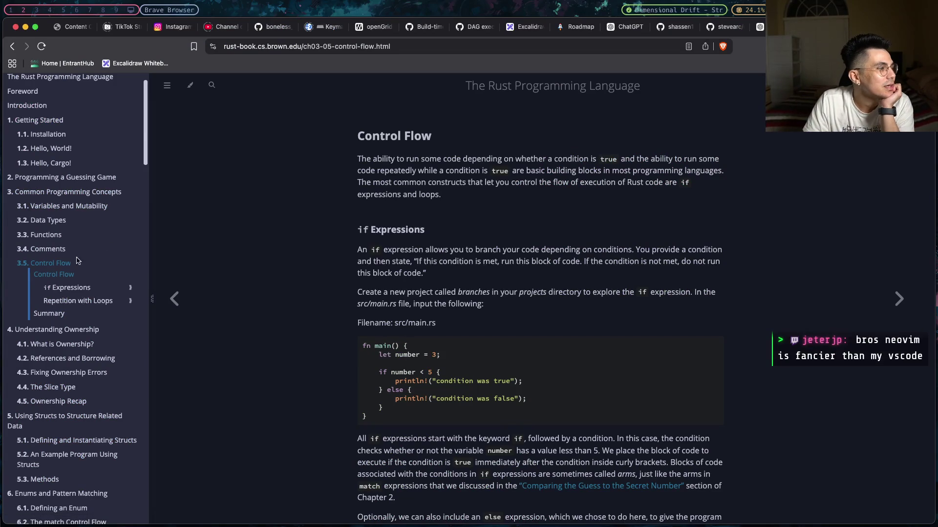
# - Open the Functions chapter, find 'semic' and select the sentences about ending semicolons
pyautogui.click(55, 238)
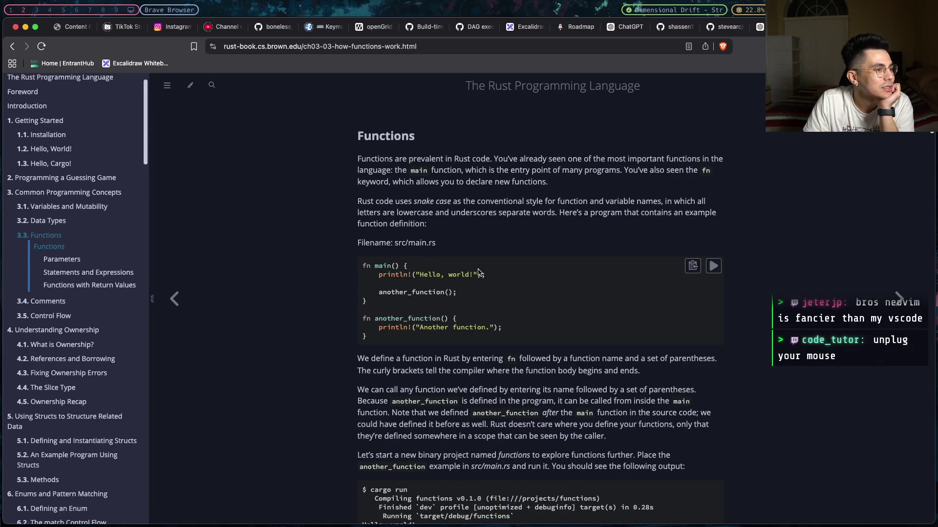
pyautogui.scroll(-2, 477, 273)
pyautogui.press('super+f')
pyautogui.write('semic')
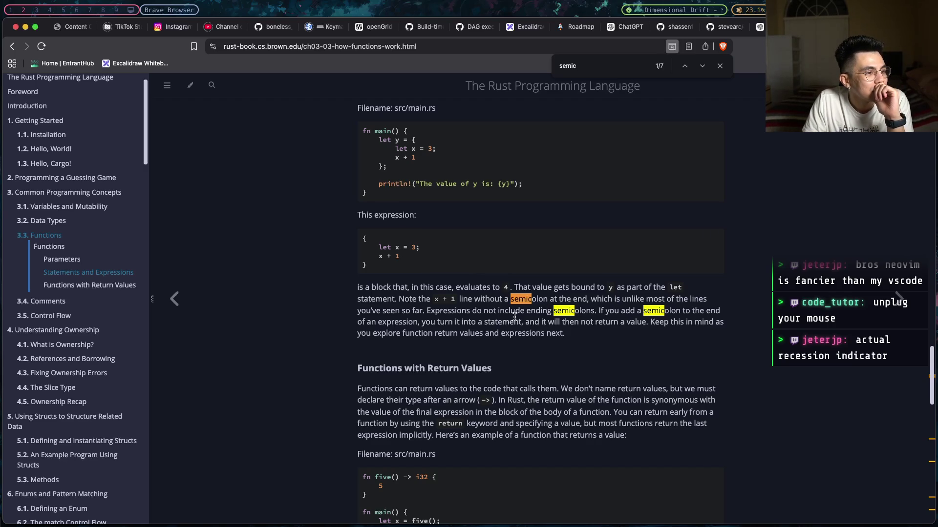
pyautogui.moveTo(457, 310); pyautogui.dragTo(591, 311)
pyautogui.click(610, 317)
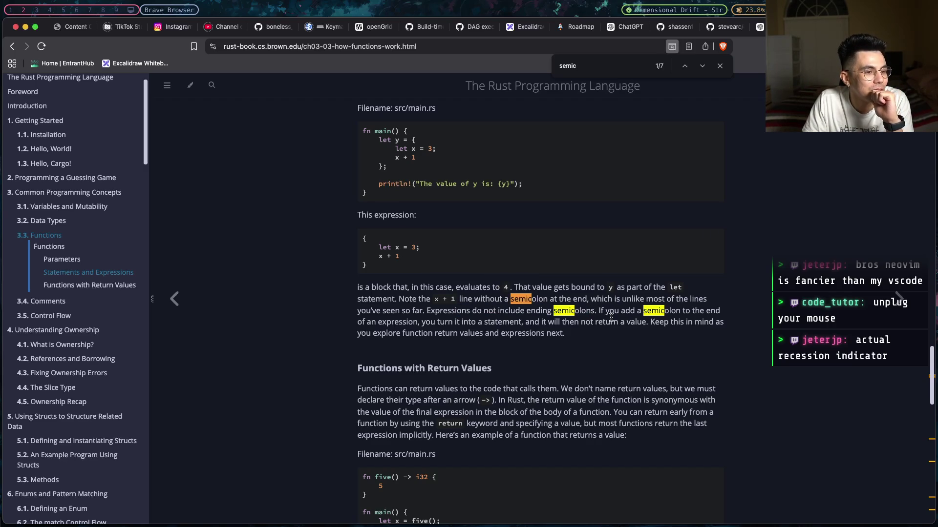
pyautogui.moveTo(597, 312)
pyautogui.mouseDown()
pyautogui.moveTo(702, 319)
pyautogui.moveTo(693, 320)
pyautogui.mouseUp()
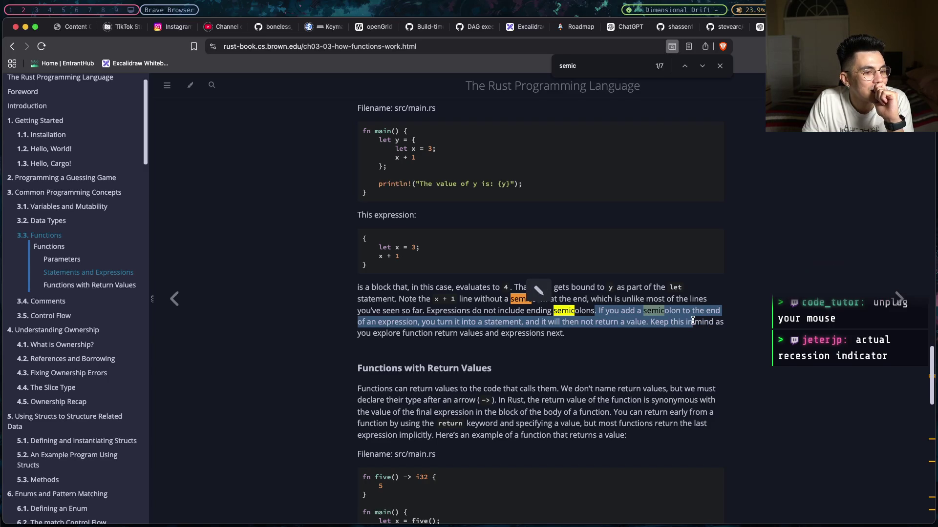
# - Read further down to the x + 1; example, then go back to Control Flow
pyautogui.scroll(-1, 692, 320)
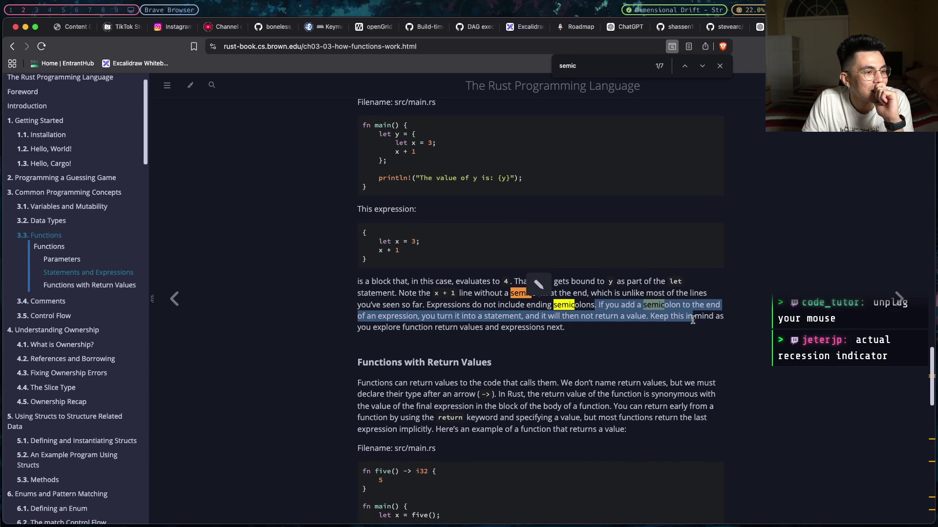
pyautogui.scroll(-6, 632, 326)
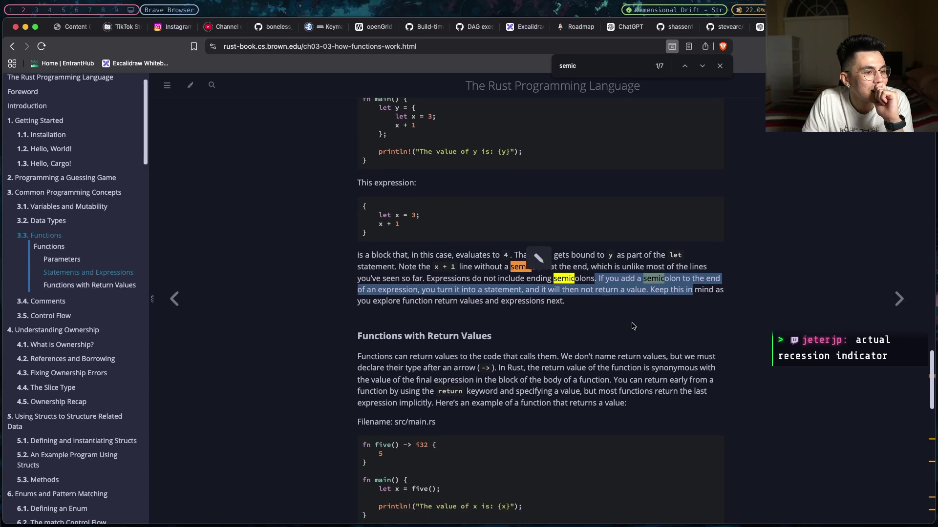
pyautogui.scroll(-5, 632, 325)
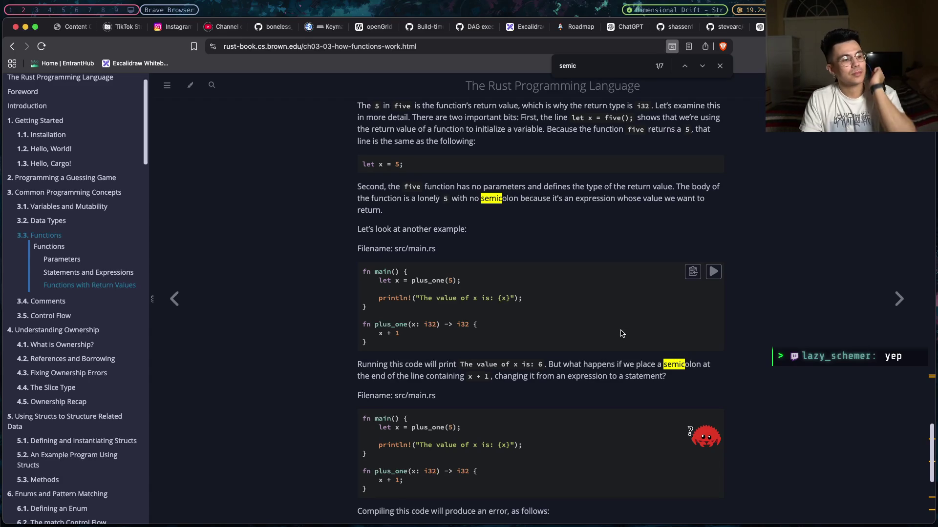
pyautogui.scroll(-1, 613, 330)
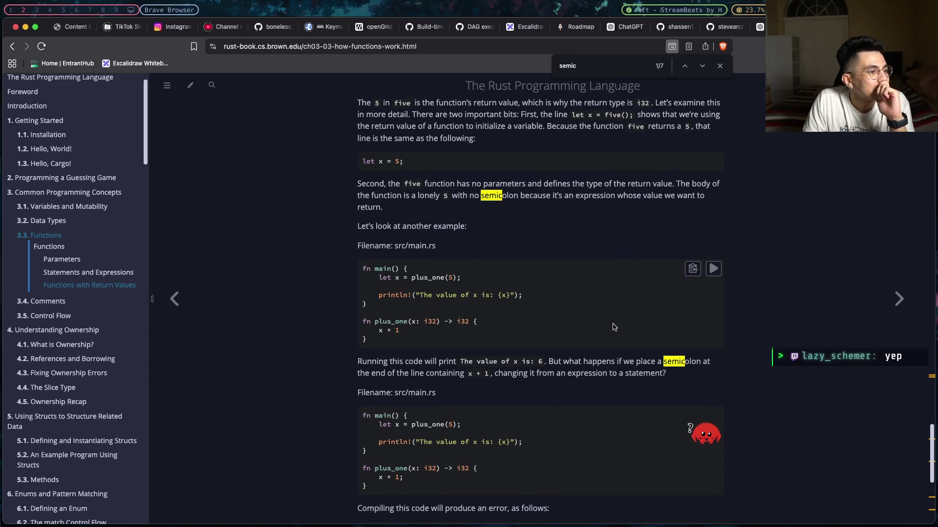
pyautogui.scroll(-5, 614, 326)
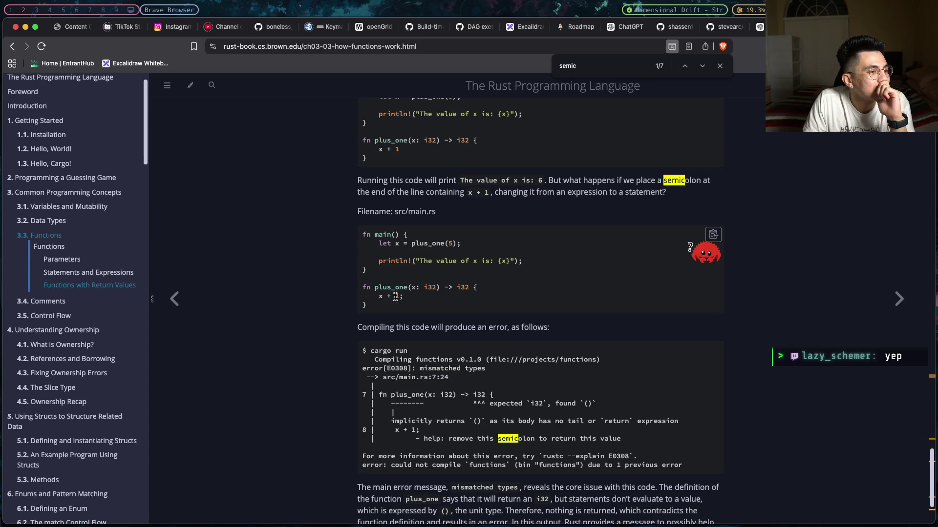
pyautogui.scroll(-3, 400, 299)
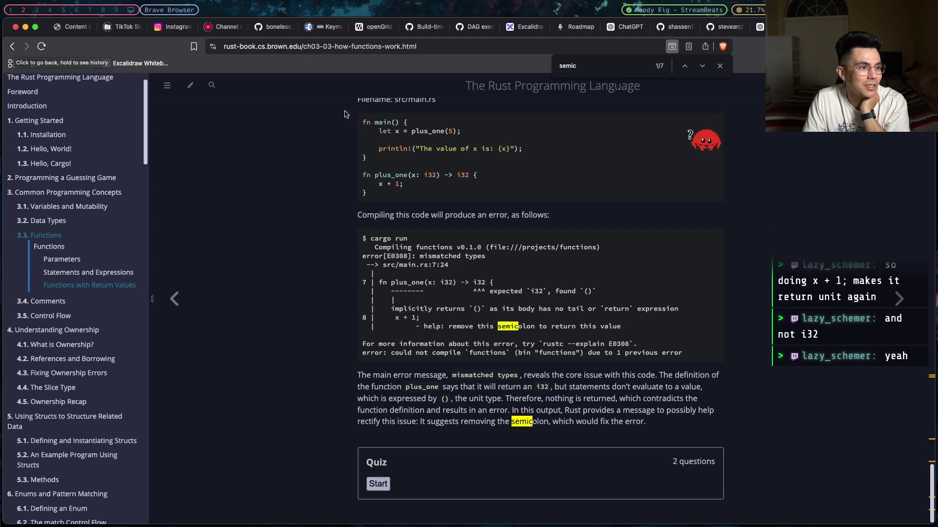
pyautogui.moveTo(407, 188); pyautogui.dragTo(375, 186)
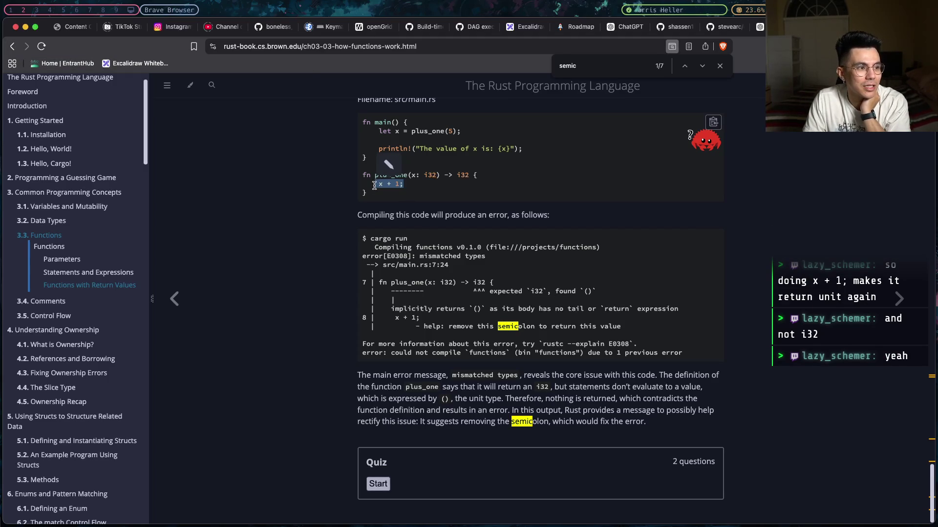
pyautogui.click(375, 186)
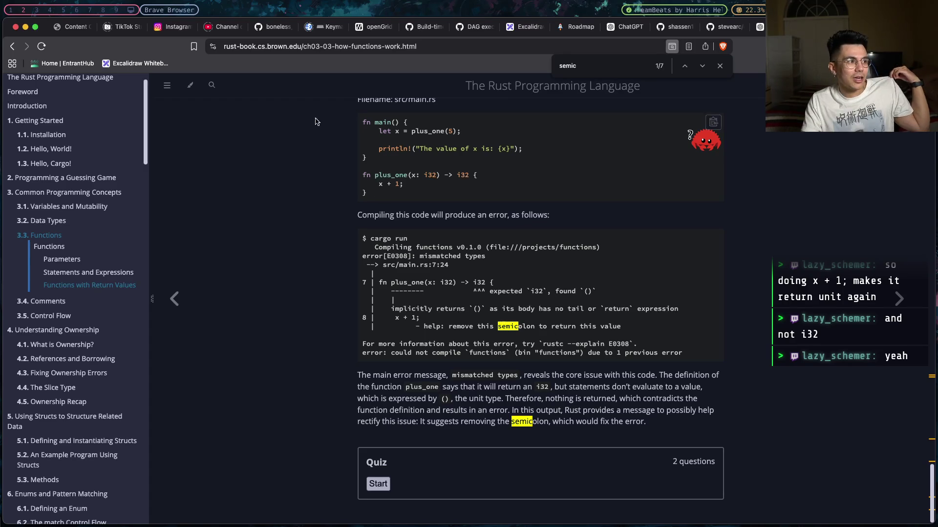
pyautogui.click(13, 47)
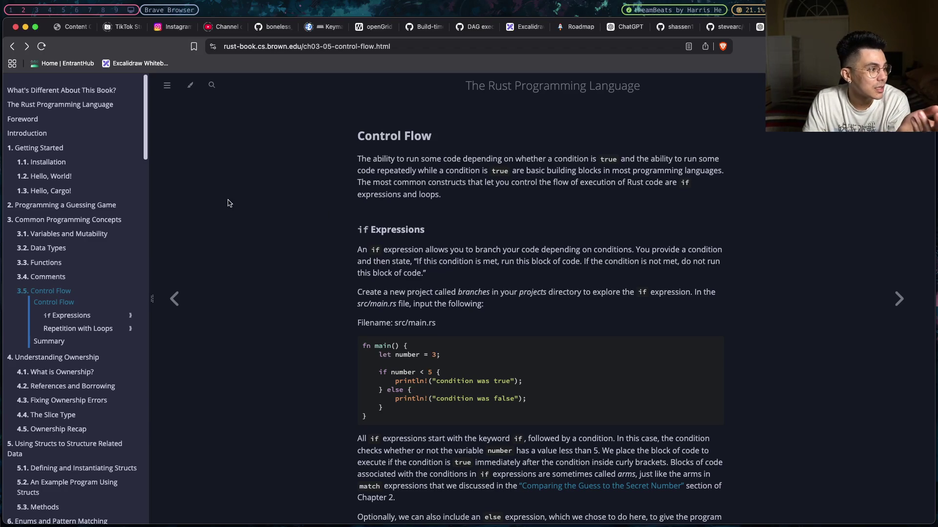
pyautogui.click(103, 236)
pyautogui.click(61, 271)
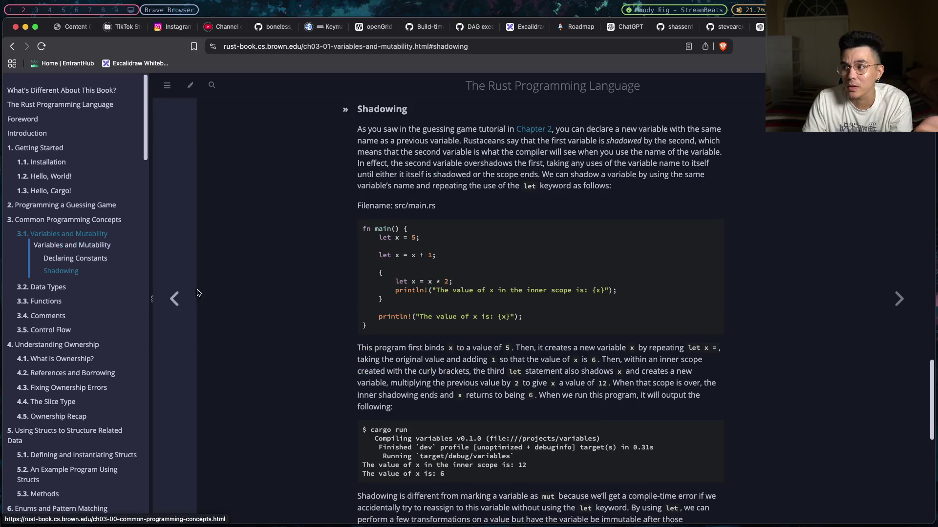
pyautogui.moveTo(442, 254); pyautogui.dragTo(380, 255)
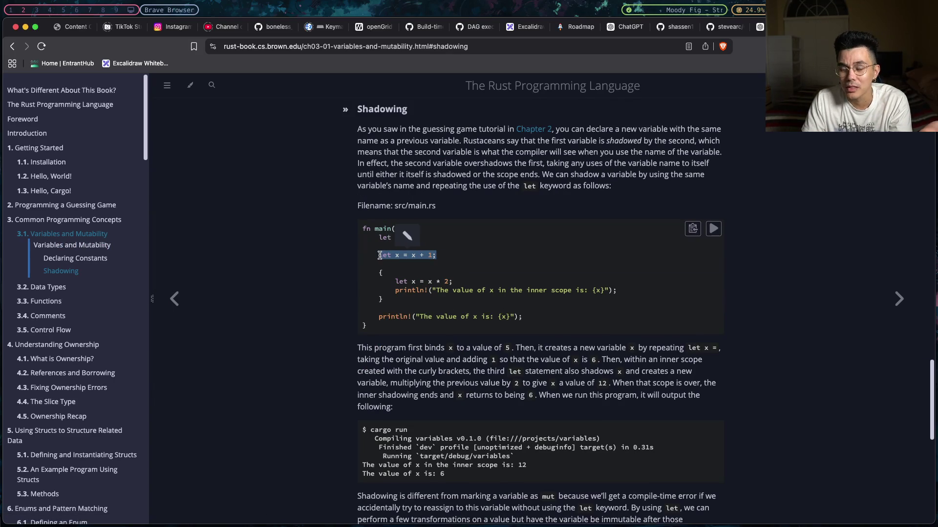
pyautogui.click(379, 256)
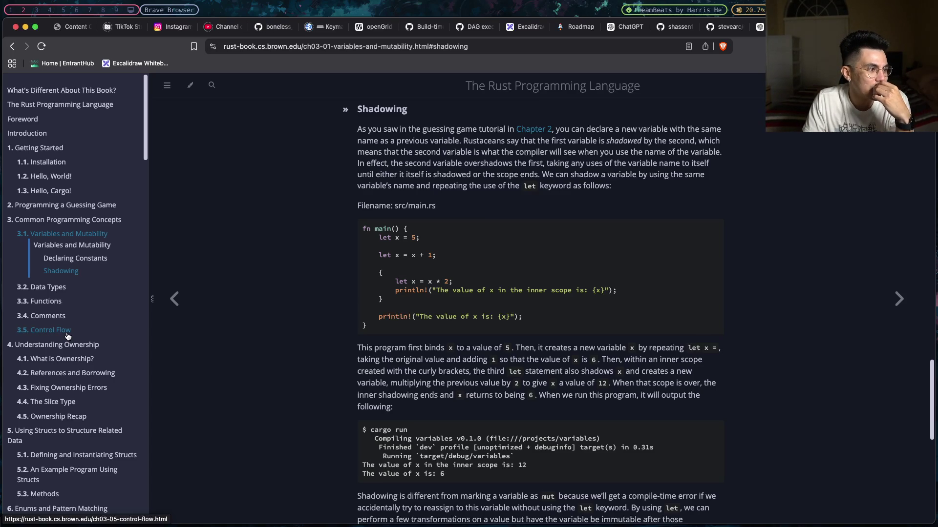
pyautogui.click(68, 331)
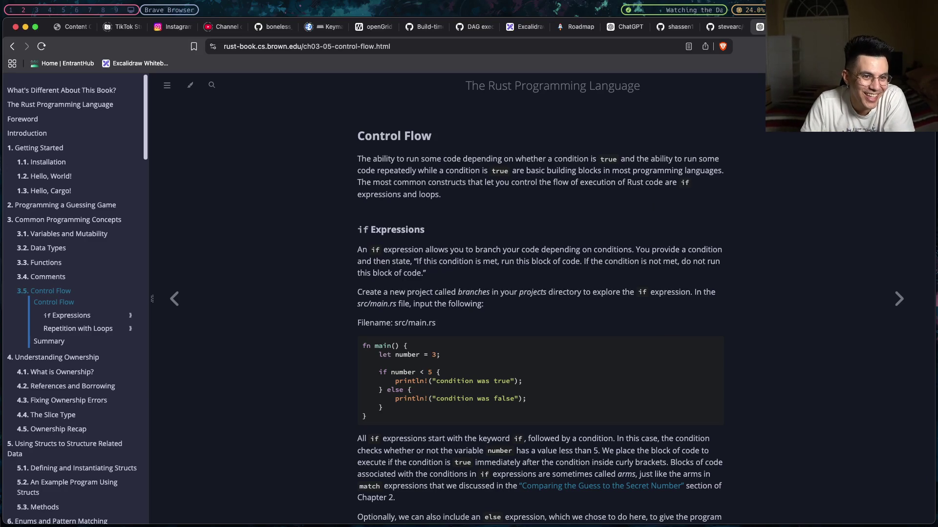
pyautogui.click(759, 26)
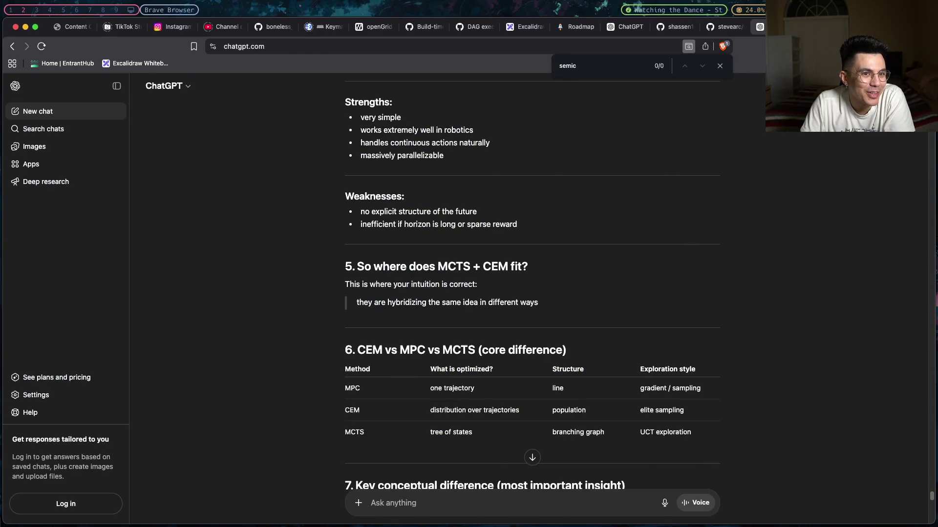
pyautogui.click(782, 27)
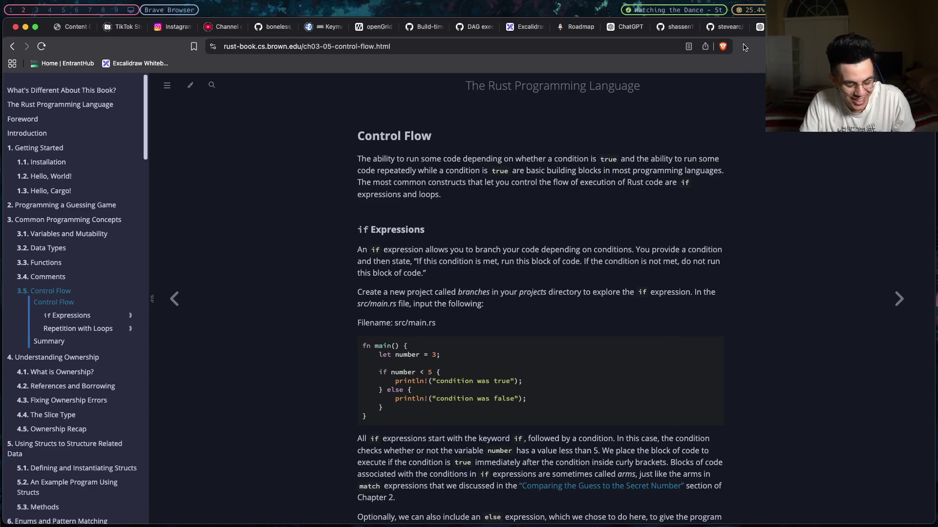
# - Replace the else branch's 1 with "I guess I can eat that." and save if2.rs
pyautogui.press('super+Tab')
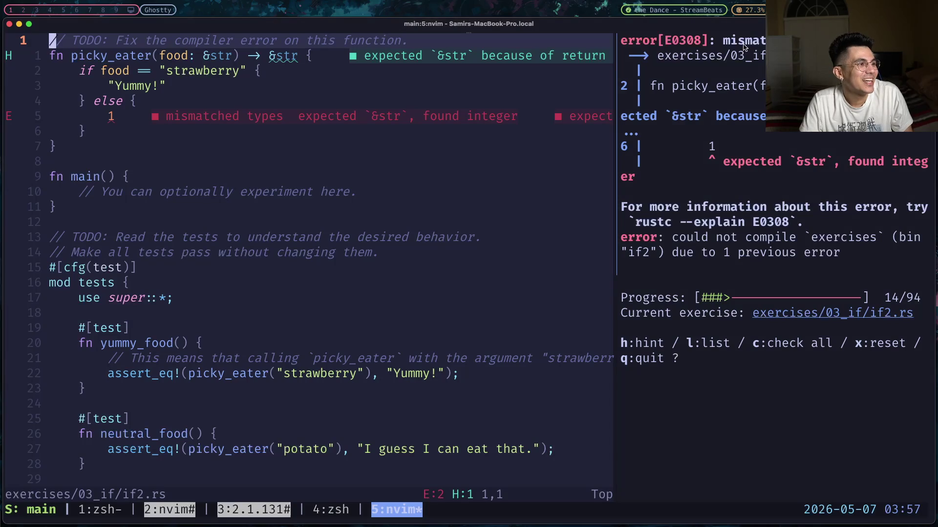
pyautogui.click(391, 105)
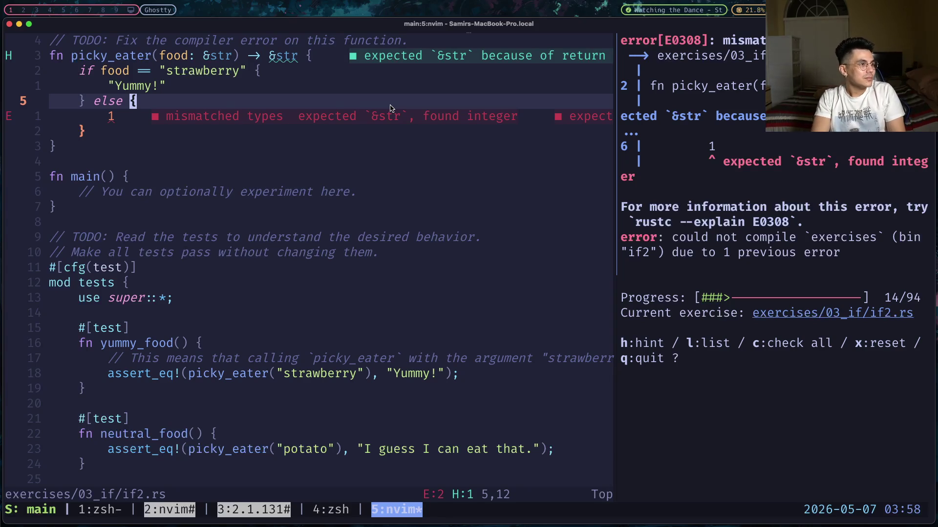
pyautogui.press('j')
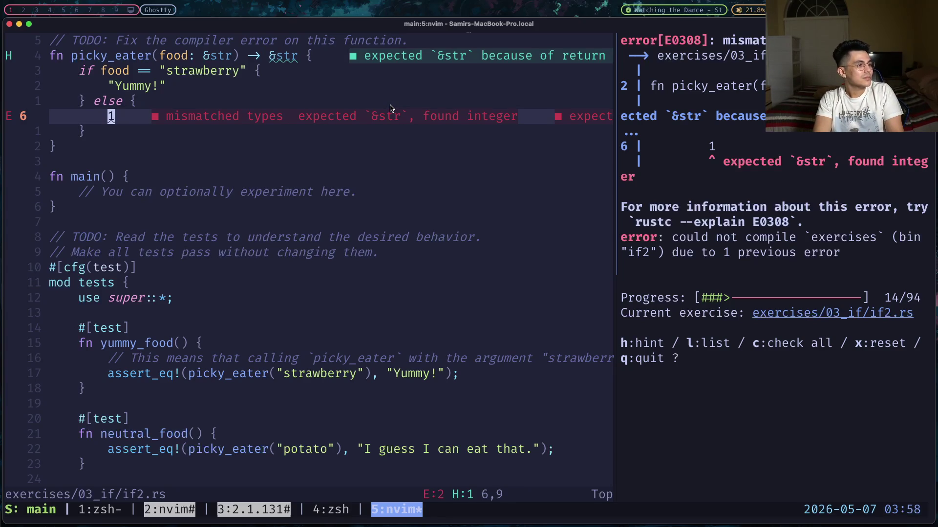
pyautogui.press('i')
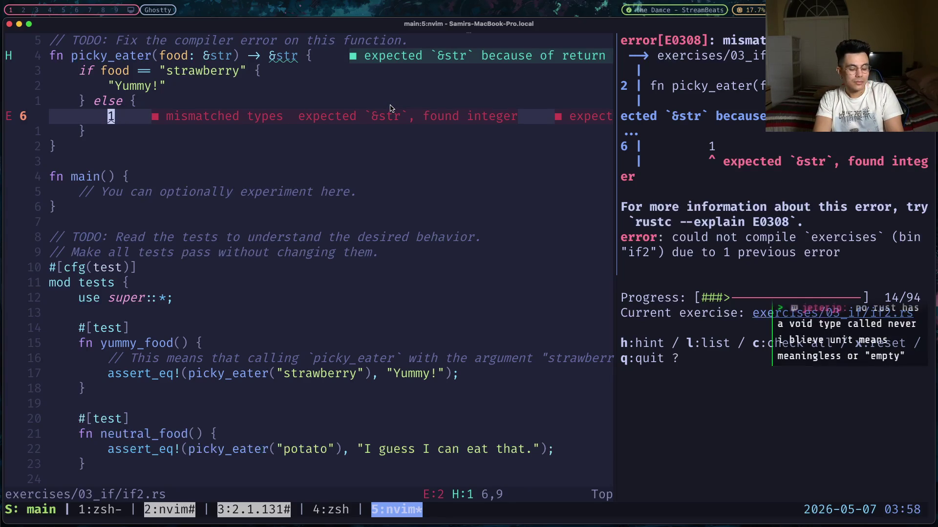
pyautogui.press('Delete')
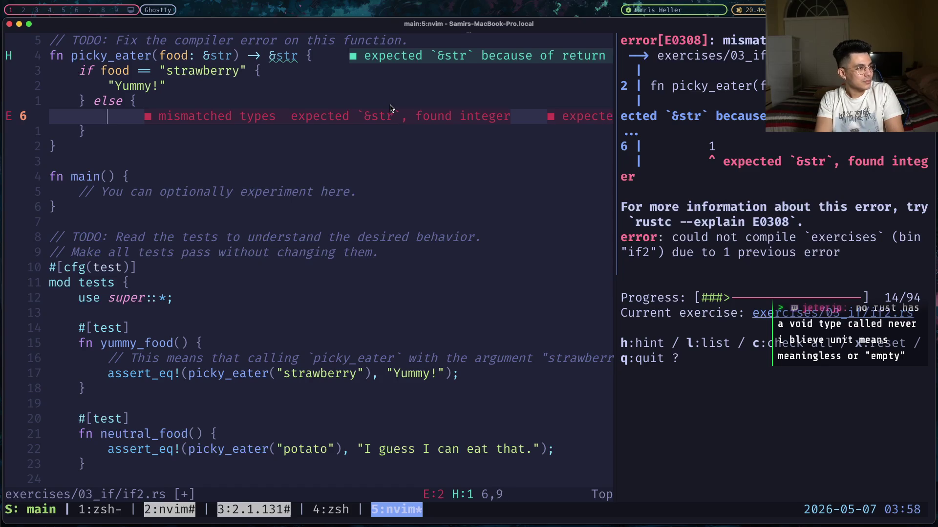
pyautogui.write('"')
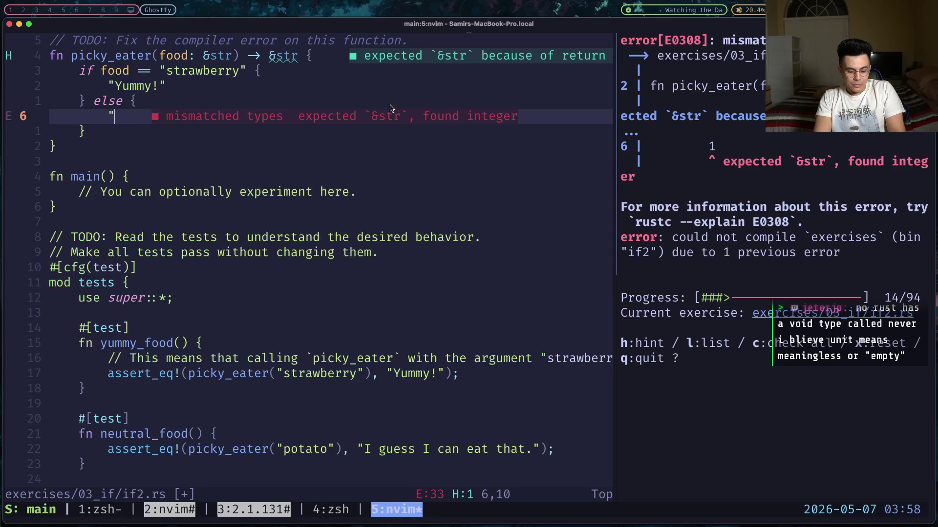
pyautogui.write('I gue')
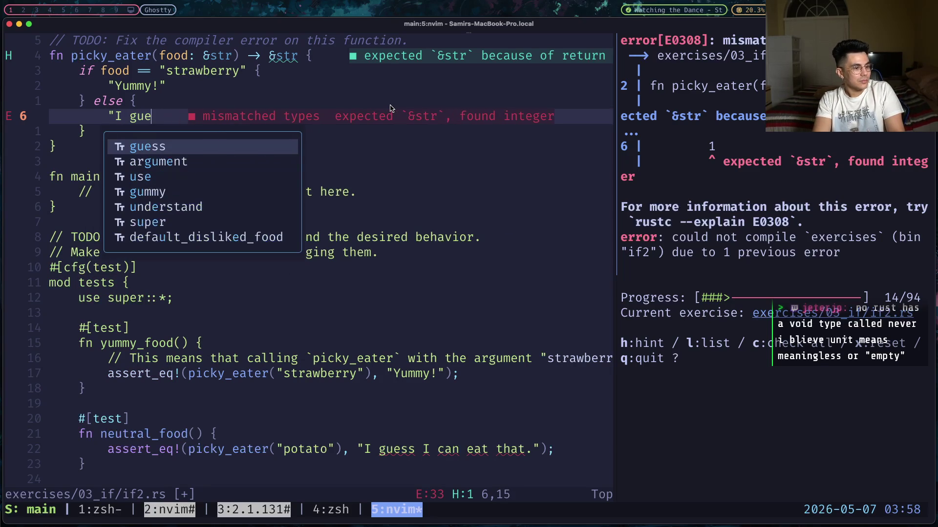
pyautogui.write('ss I can ')
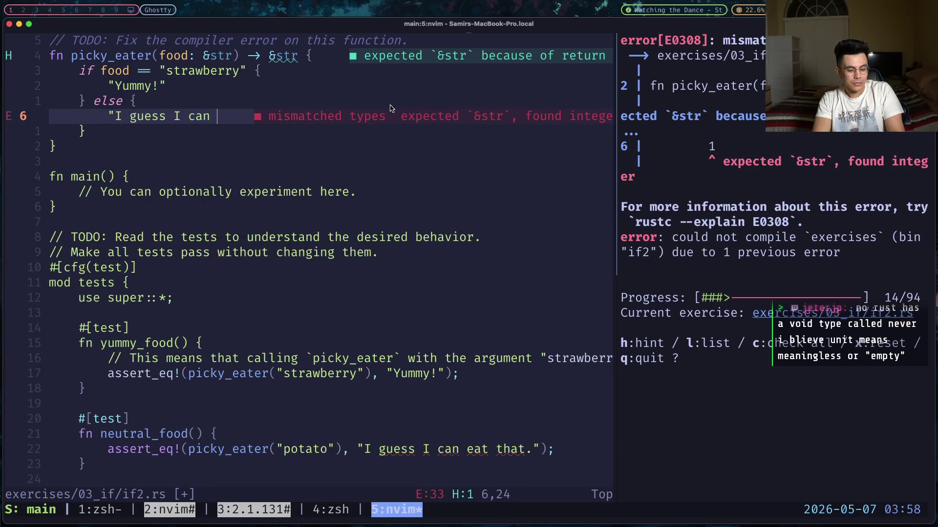
pyautogui.write('eat that."')
pyautogui.press('Escape')
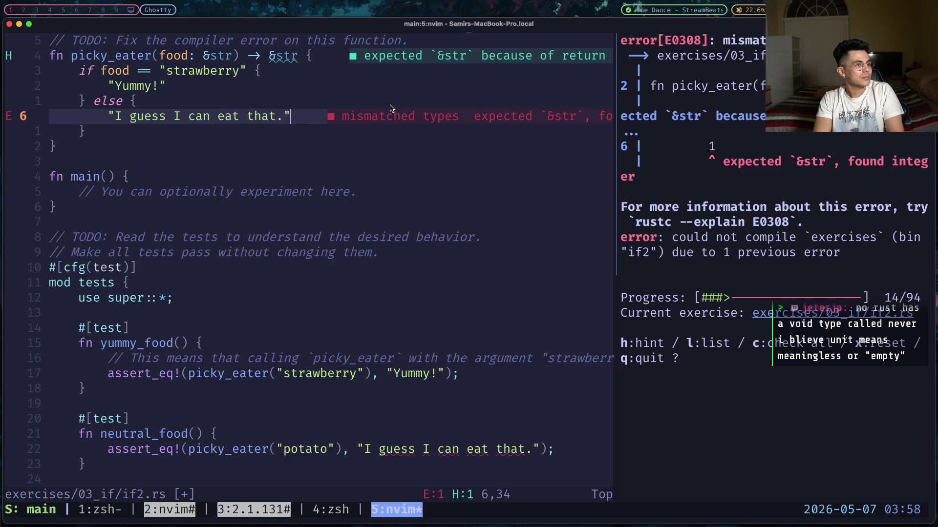
pyautogui.write(':w')
pyautogui.press('Return')
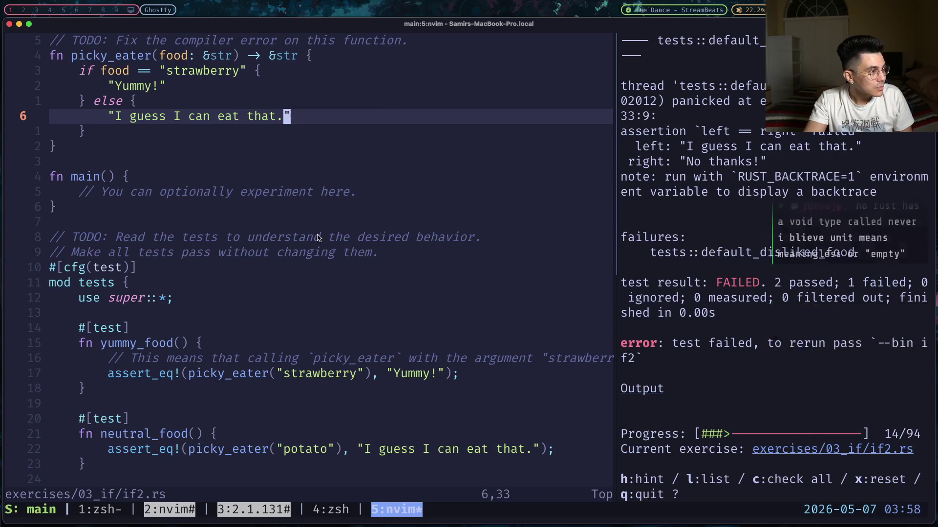
# - Review the tests, then break picky_eater's "} else {" so else starts on a new line
pyautogui.scroll(-3, 318, 237)
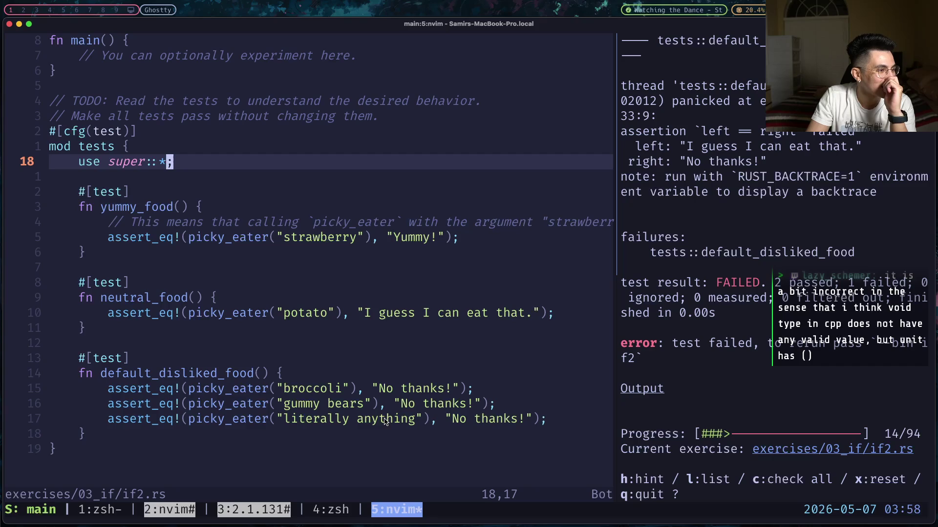
pyautogui.scroll(3, 384, 421)
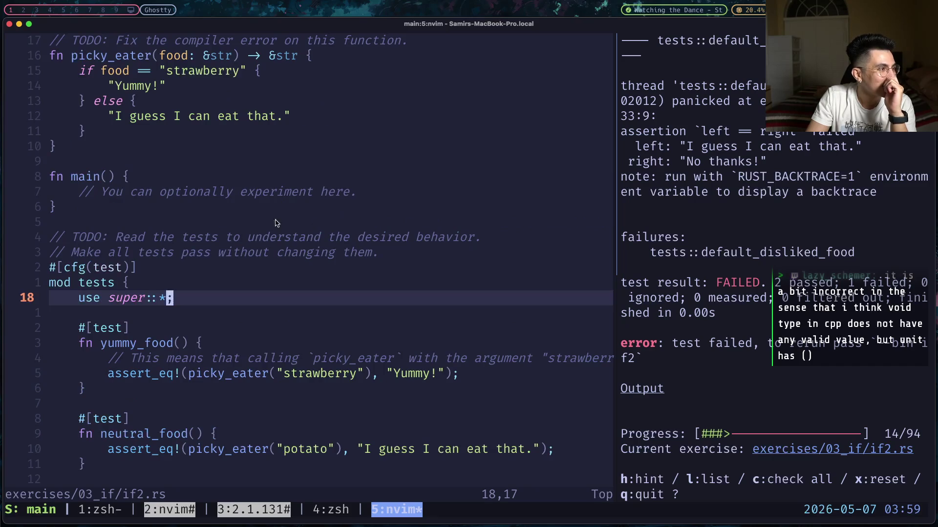
pyautogui.click(177, 87)
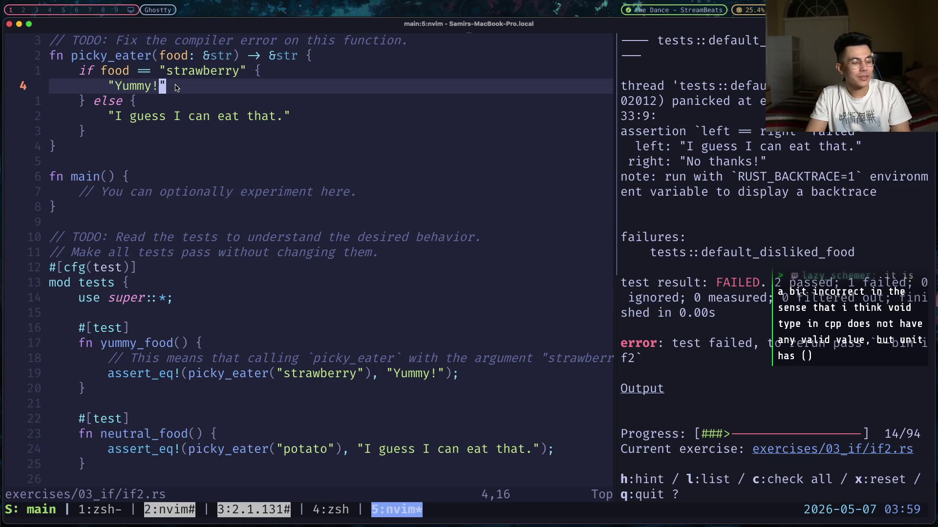
pyautogui.press('j')
pyautogui.press('j')
pyautogui.press('j')
pyautogui.press('k')
pyautogui.press('w')
pyautogui.press('k')
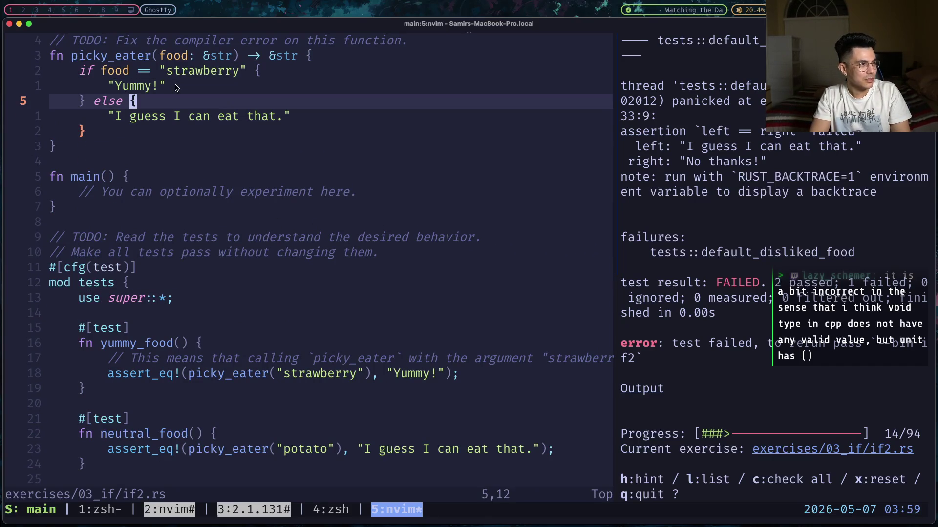
pyautogui.press('b')
pyautogui.press('i')
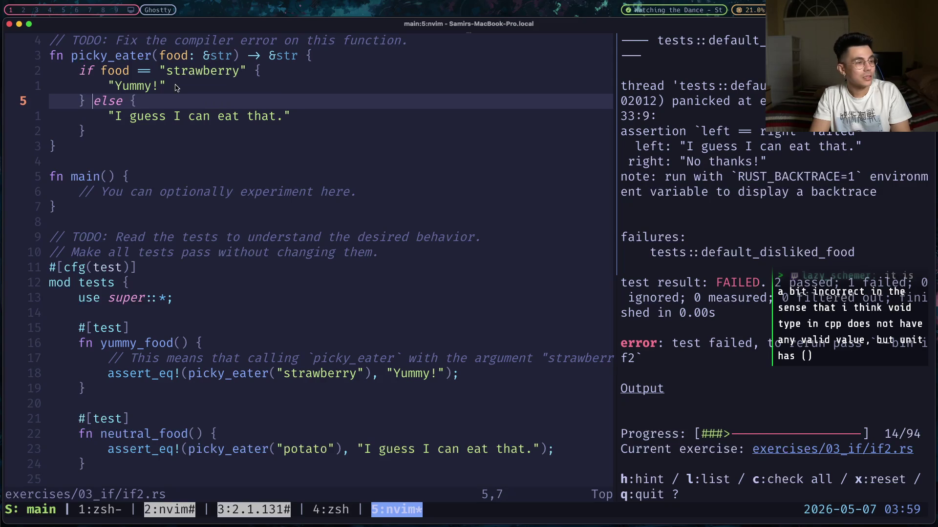
pyautogui.press('Return')
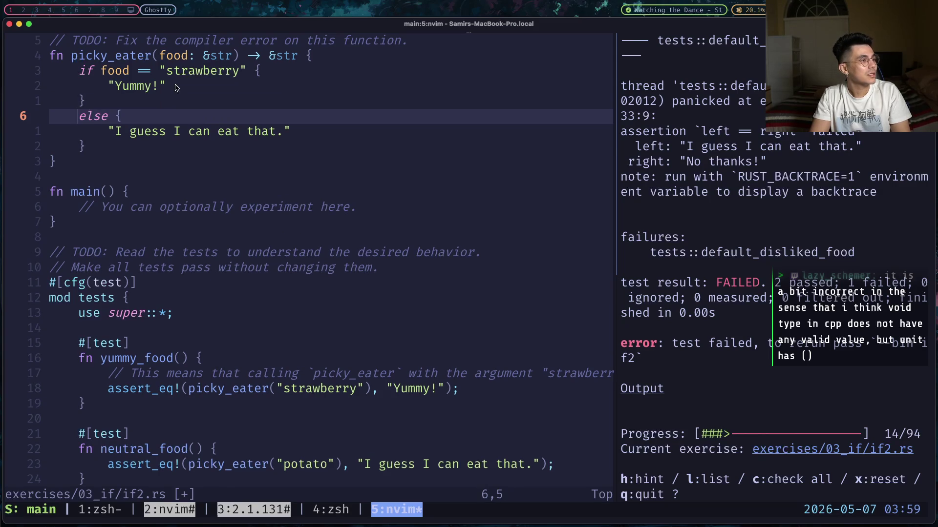
# - Try writing "else if food" after the closing brace, then remove the half-written condition
pyautogui.press('Escape')
pyautogui.press('k')
pyautogui.write('l')
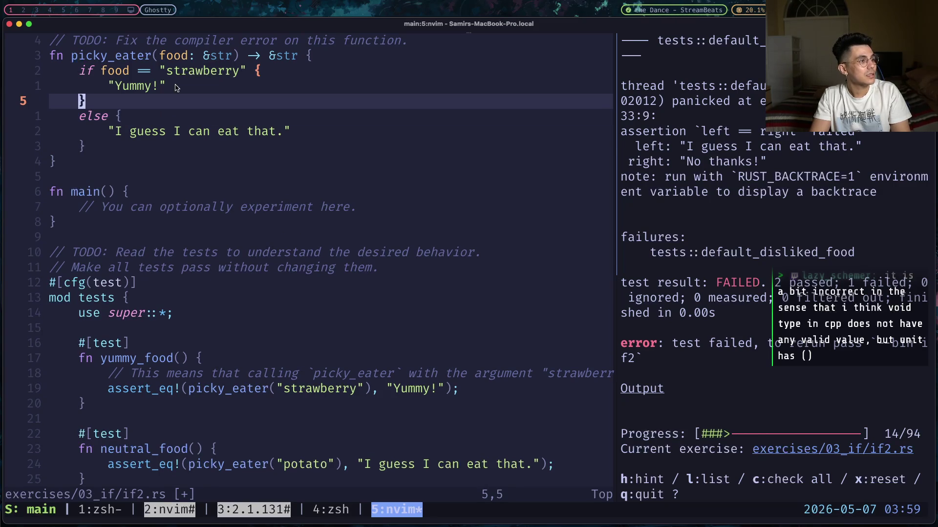
pyautogui.write('a else if')
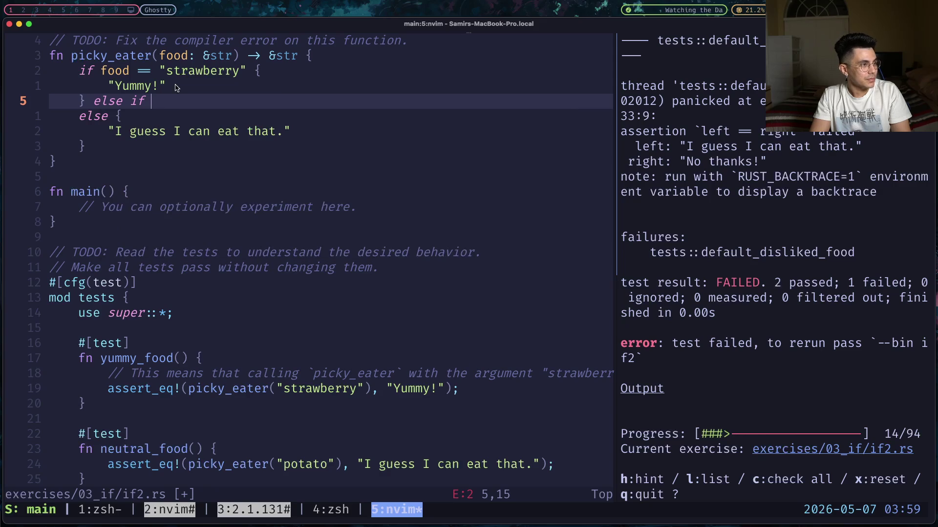
pyautogui.press('BackSpace')
pyautogui.press('BackSpace')
pyautogui.press('BackSpace')
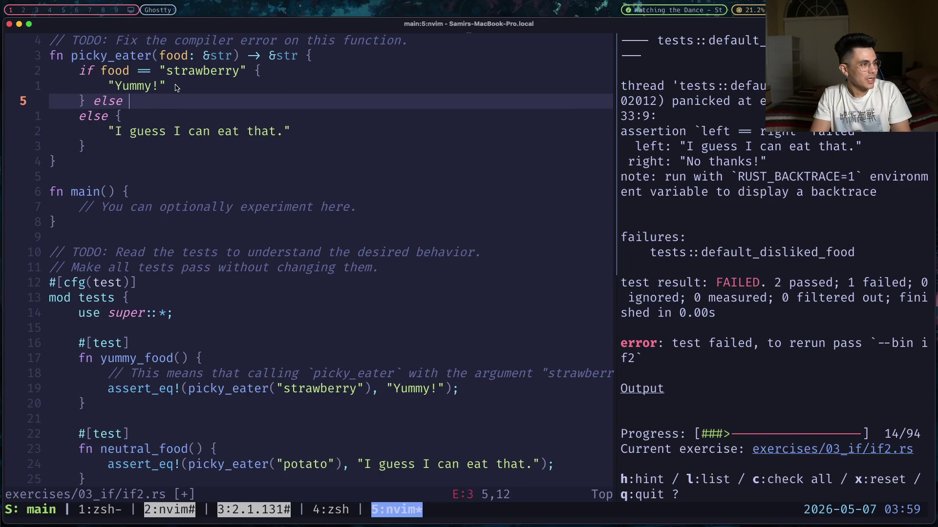
pyautogui.press('BackSpace')
pyautogui.write('se if ')
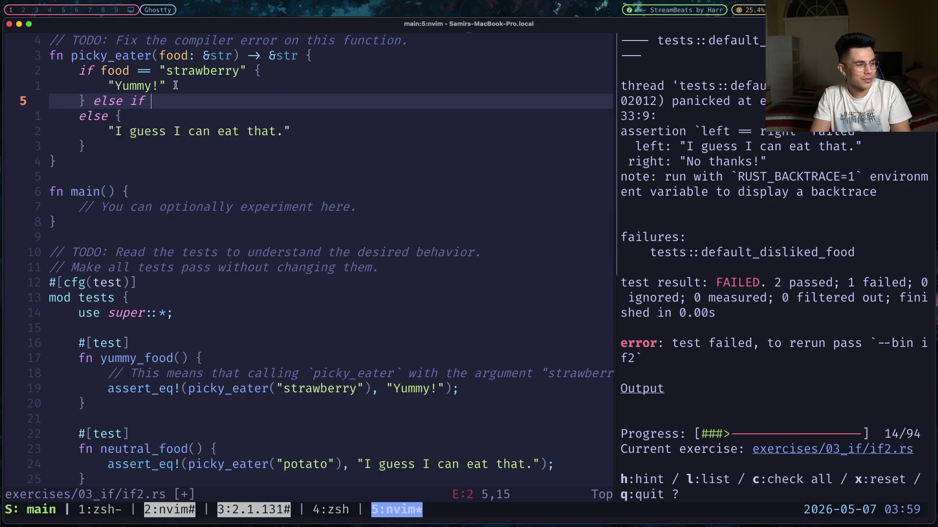
pyautogui.write('food')
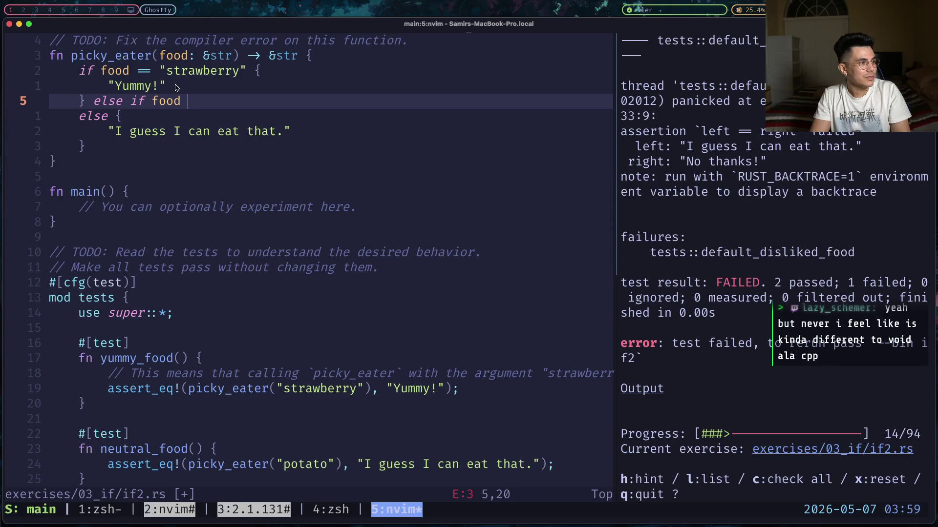
pyautogui.press('BackSpace')
pyautogui.press('BackSpace')
pyautogui.press('BackSpace')
# - Make the else line read else if food == "potato" and begin a final else after its brace
pyautogui.press('Down')
pyautogui.press('Up')
pyautogui.press('Down')
pyautogui.write('if ')
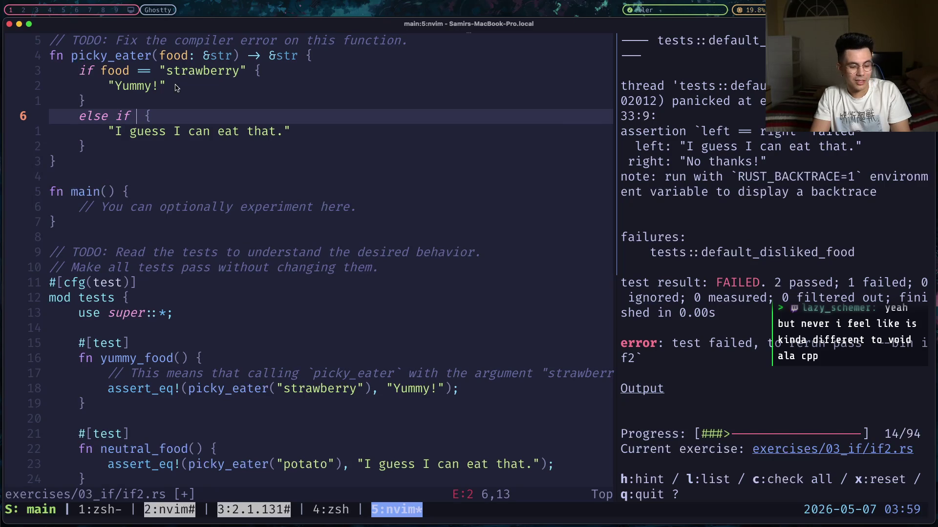
pyautogui.write('food == ')
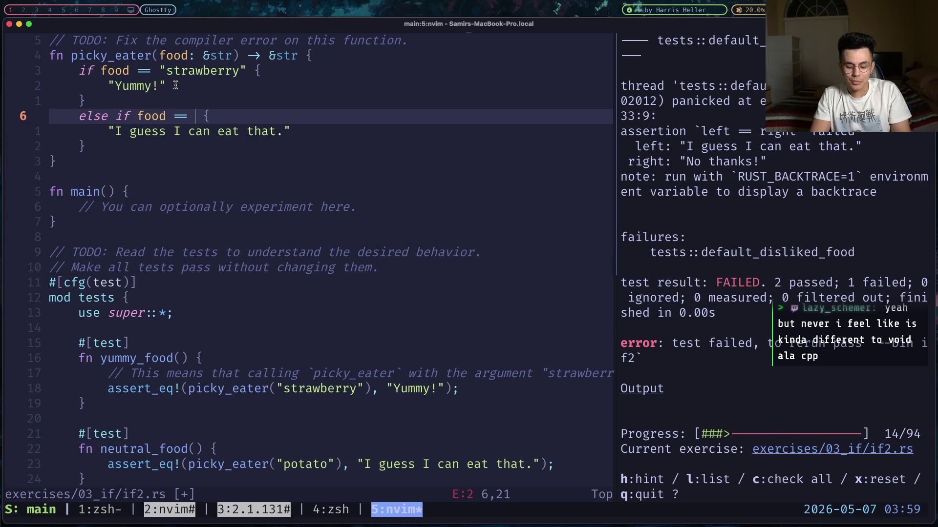
pyautogui.write('"potato"')
pyautogui.press('Escape')
pyautogui.press('j')
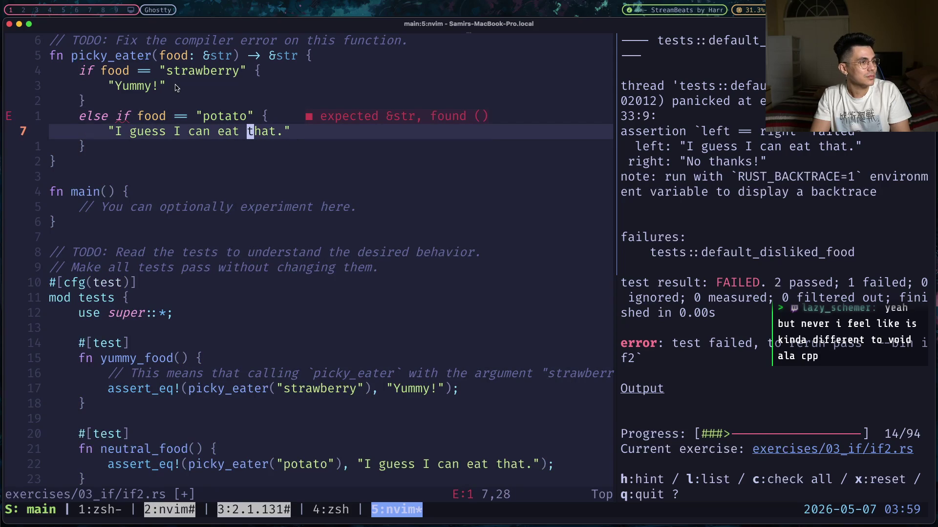
pyautogui.press('j')
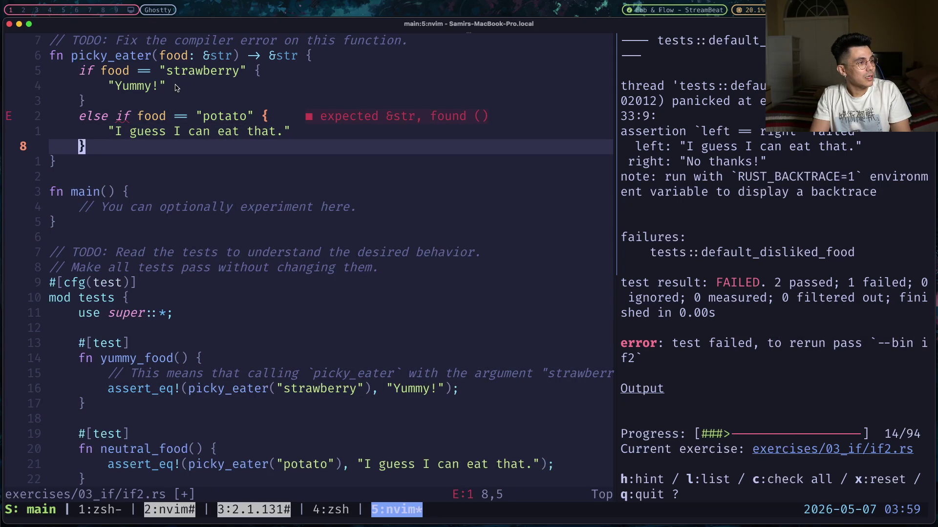
pyautogui.press('a')
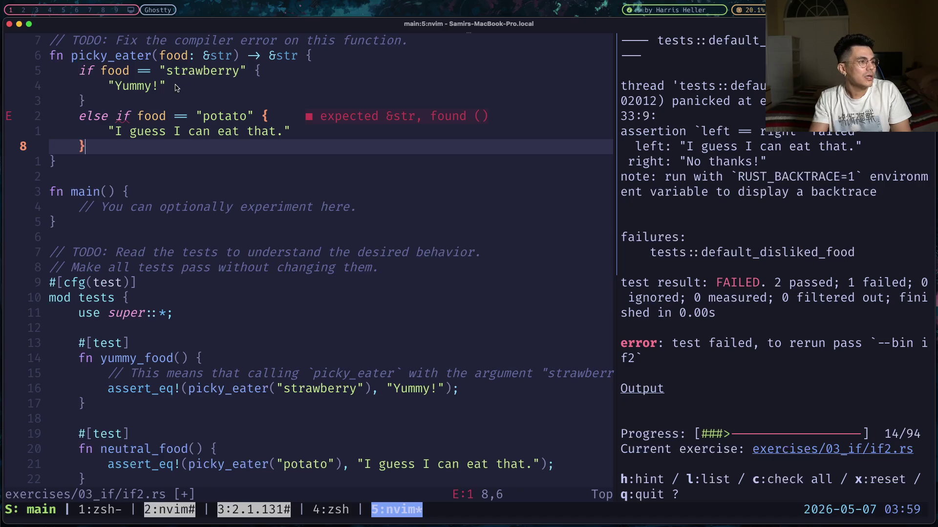
pyautogui.write('else')
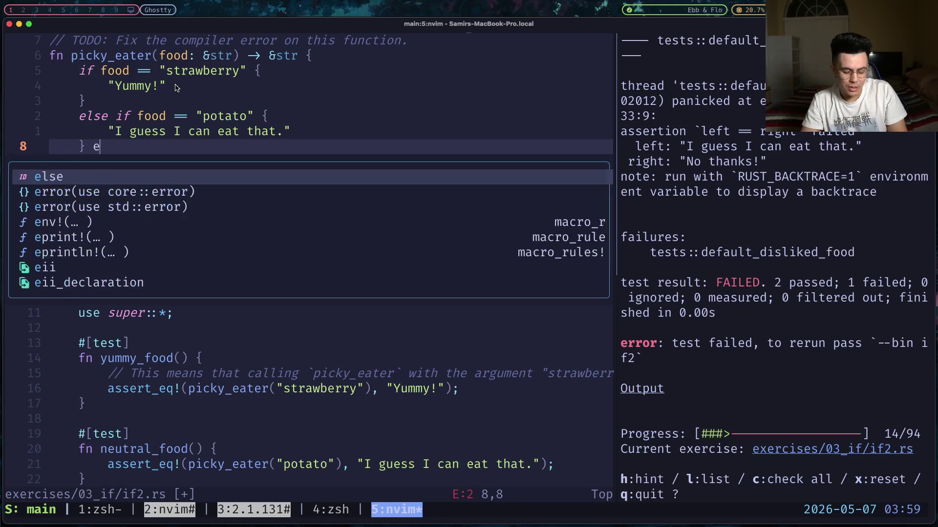
# - Add an empty else { } block after the potato branch
pyautogui.press('BackSpace')
pyautogui.press('BackSpace')
pyautogui.press('BackSpace')
pyautogui.write('else ')
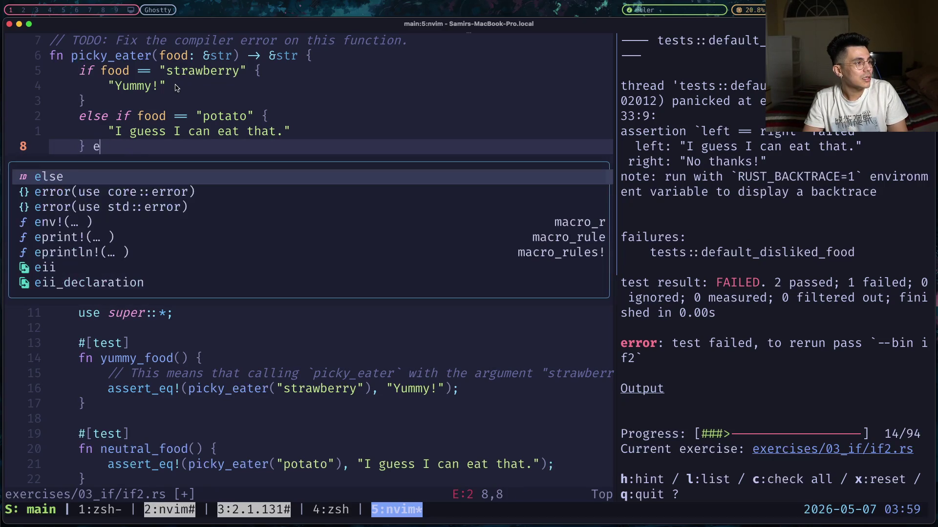
pyautogui.write('{')
pyautogui.press('Return')
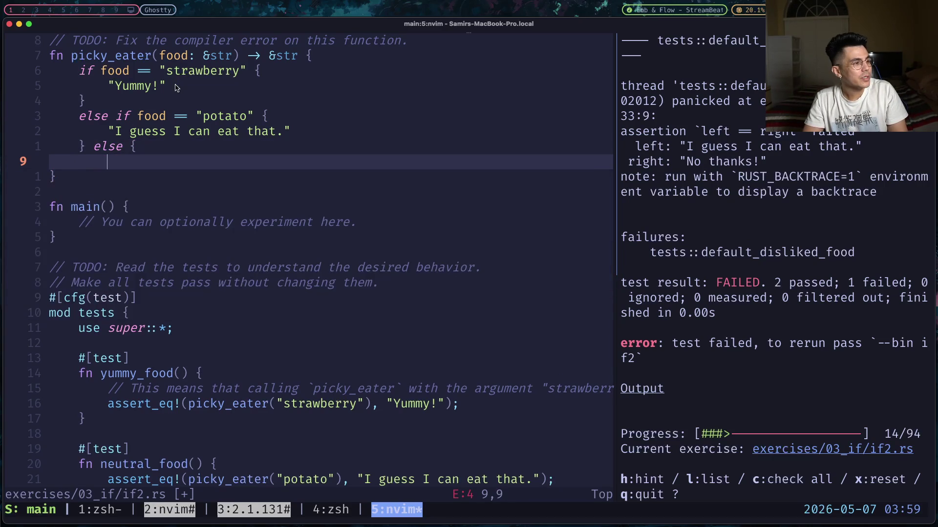
pyautogui.press('Return')
pyautogui.write('}')
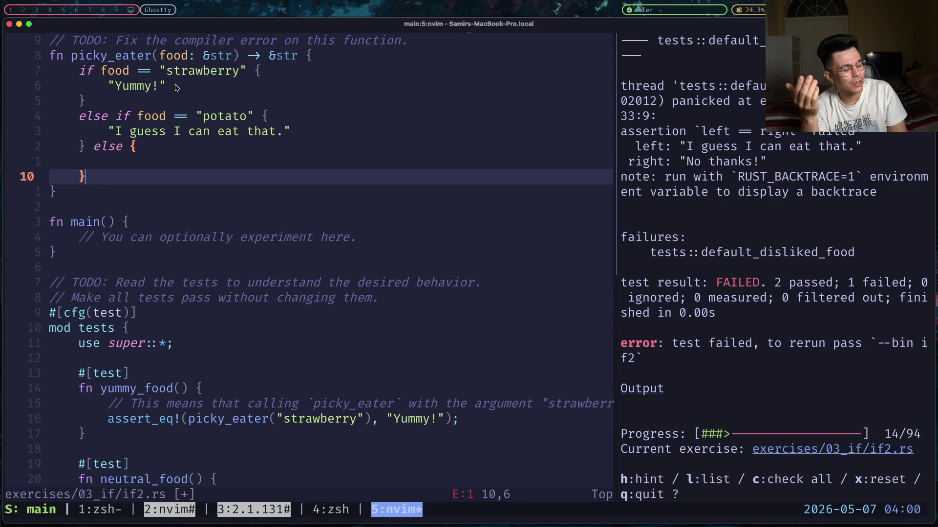
pyautogui.write('k')
pyautogui.press('BackSpace')
pyautogui.press('Escape')
pyautogui.press('k')
pyautogui.press('S')
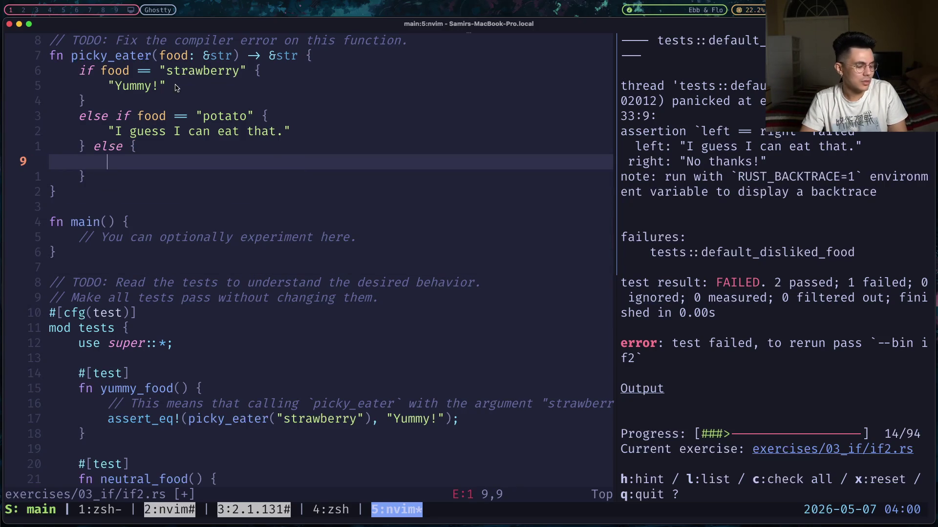
# - Fill the else body with "No thanks!" and save if2.rs with :w
pyautogui.scroll(-13, 385, 184)
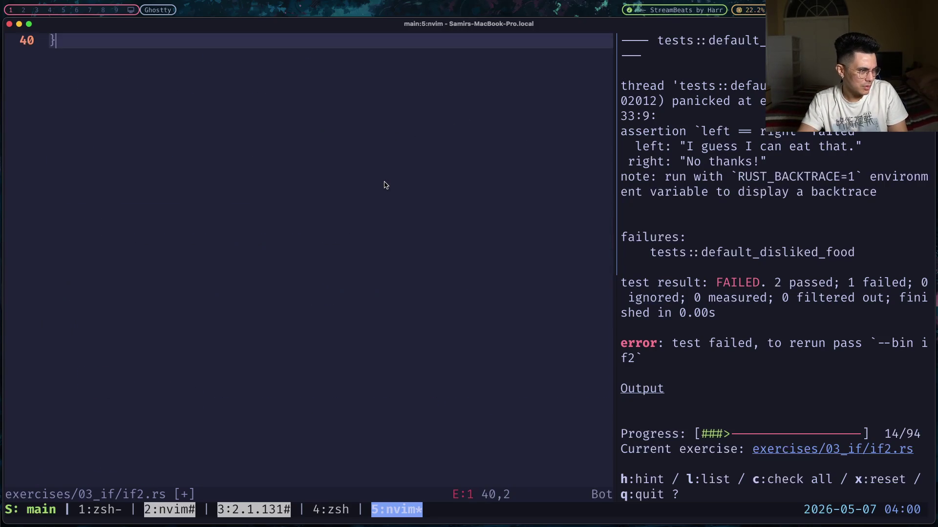
pyautogui.scroll(13, 385, 184)
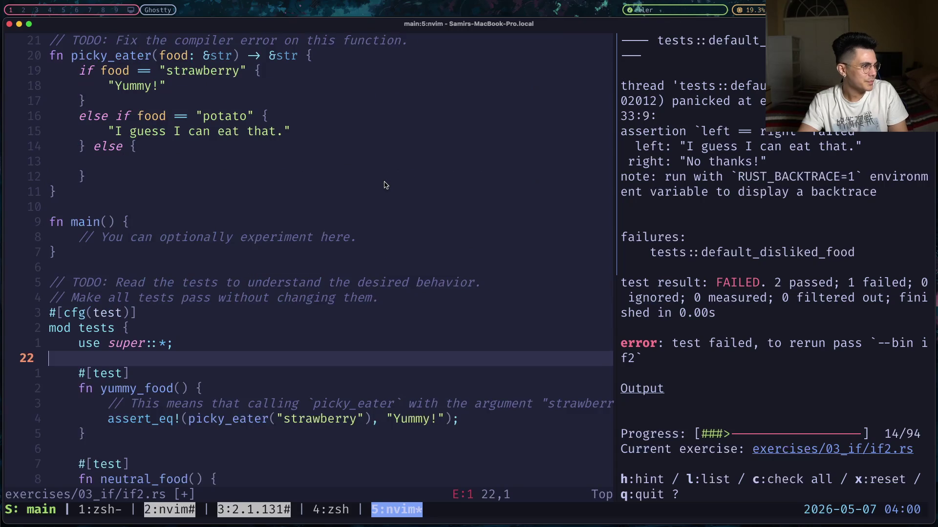
pyautogui.write('kjkuu')
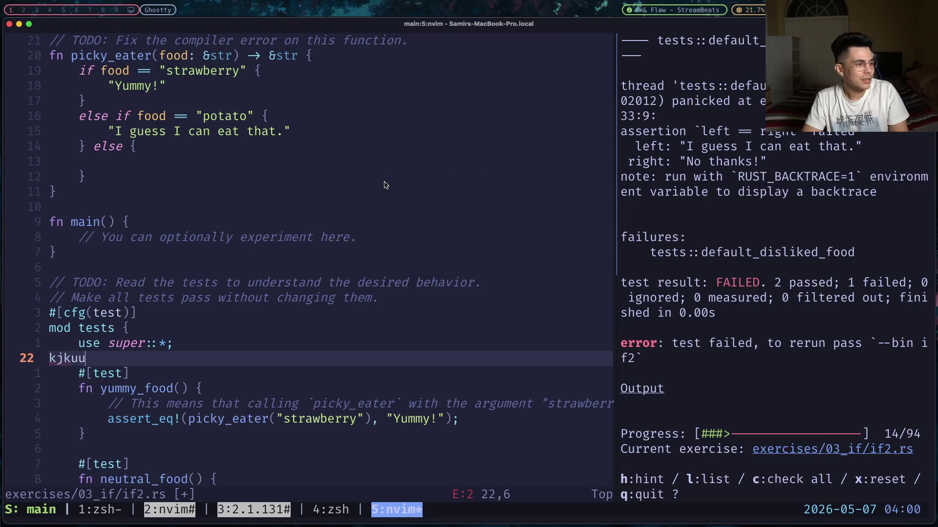
pyautogui.press('Escape')
pyautogui.press('u')
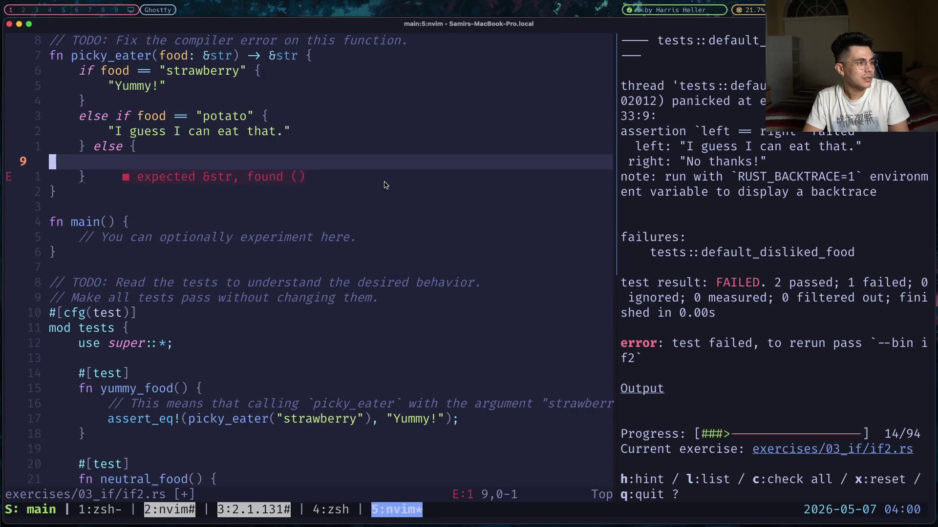
pyautogui.write('S')
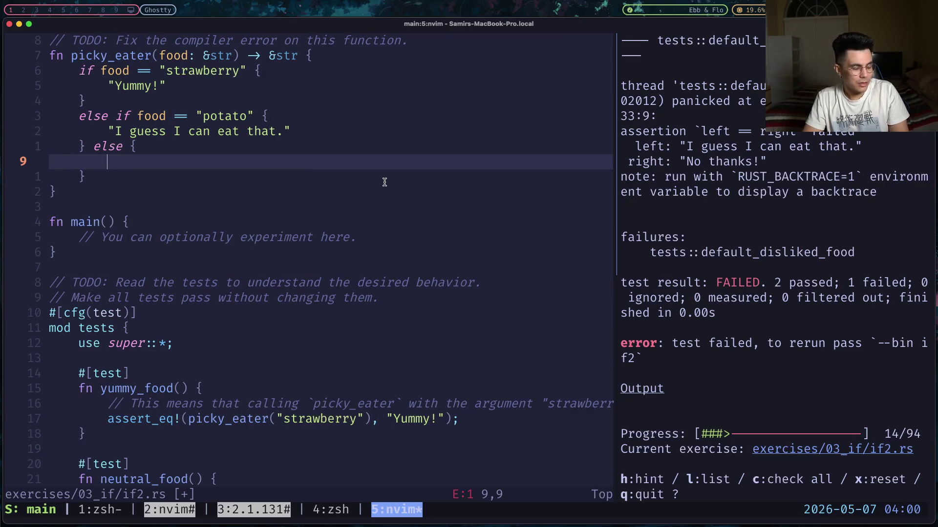
pyautogui.write('"No ')
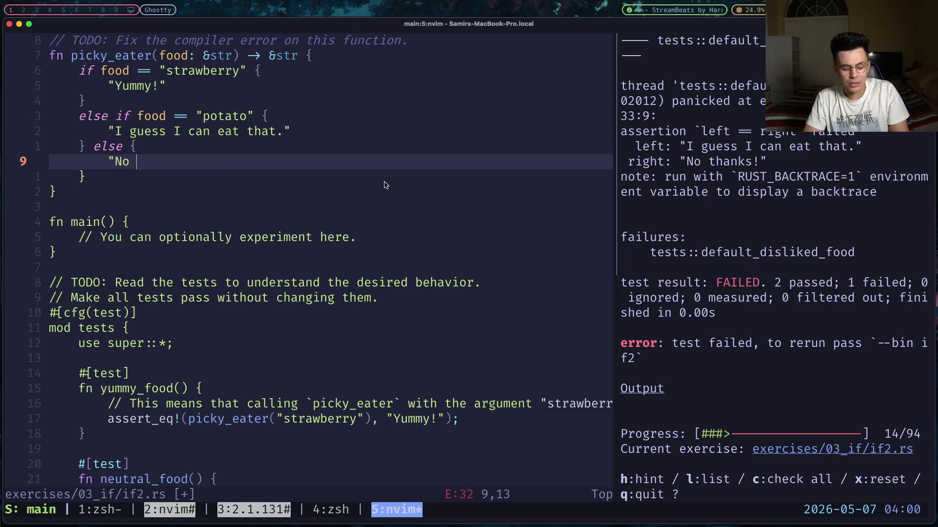
pyautogui.write('T')
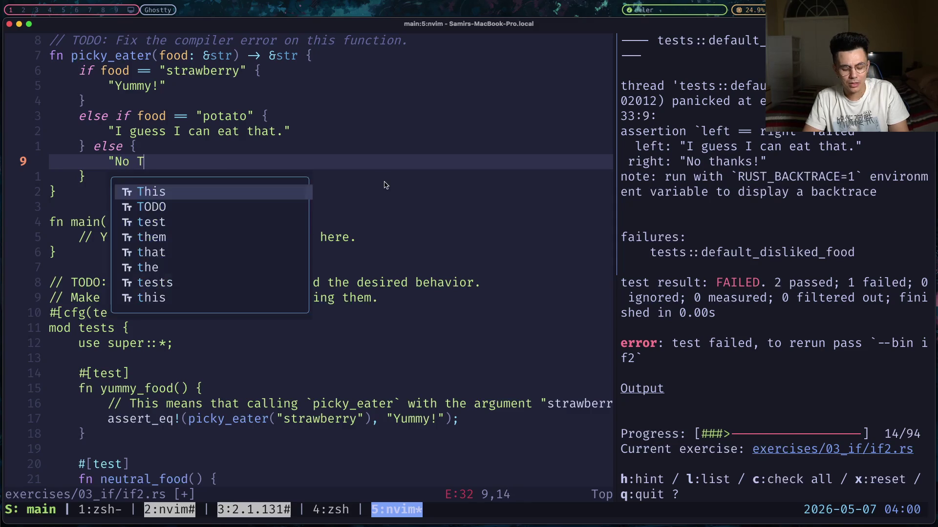
pyautogui.press('BackSpace')
pyautogui.write('thanks!')
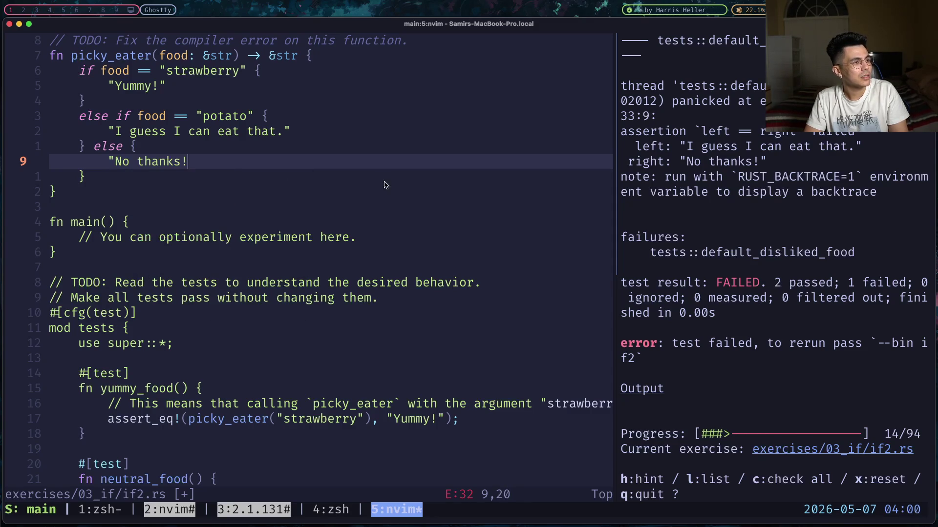
pyautogui.write('"')
pyautogui.press('Escape')
pyautogui.write(':w')
pyautogui.press('Return')
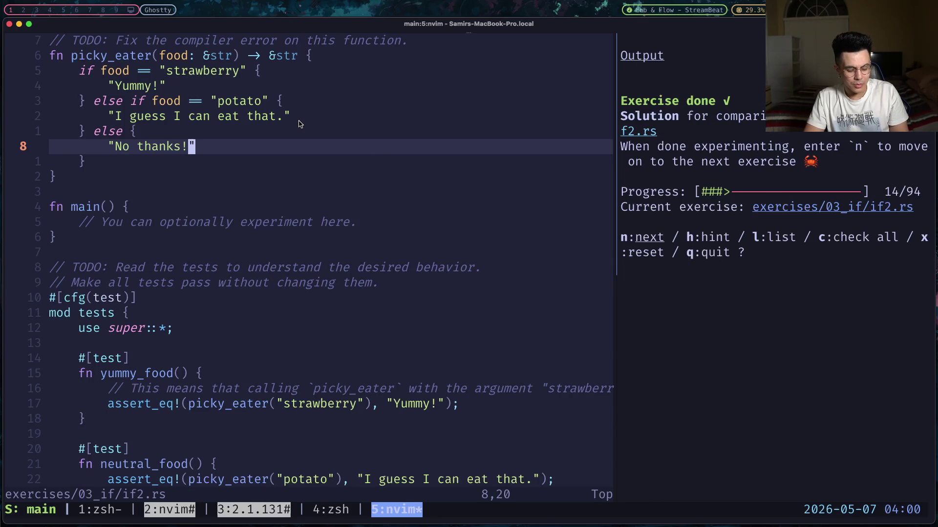
pyautogui.hotkey('ctrl', 'o')
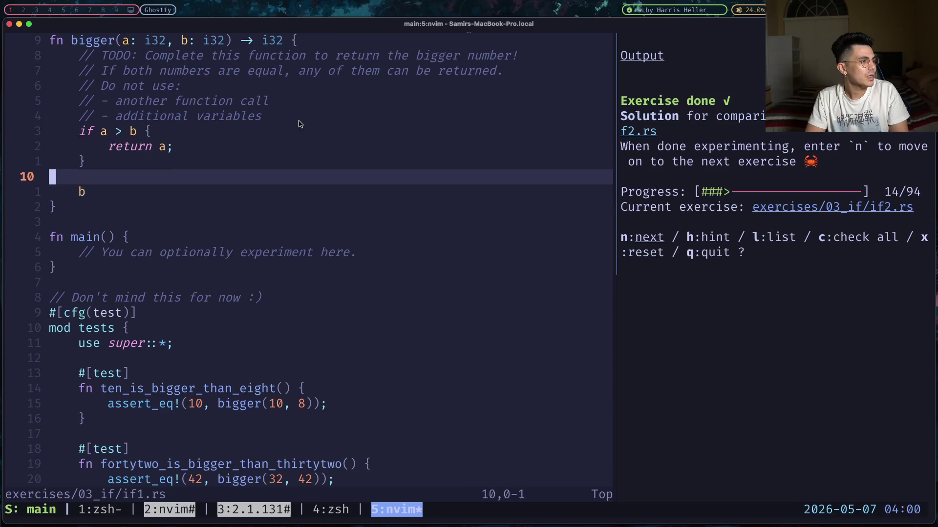
# - Back in if1.rs, move to bigger's return a; line
pyautogui.press('k')
pyautogui.press('k')
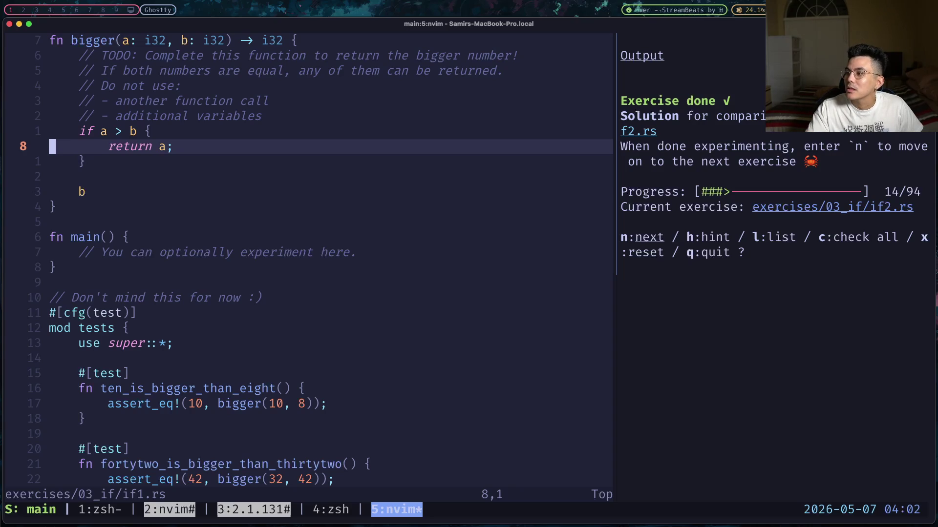
pyautogui.hotkey('alt', '5')
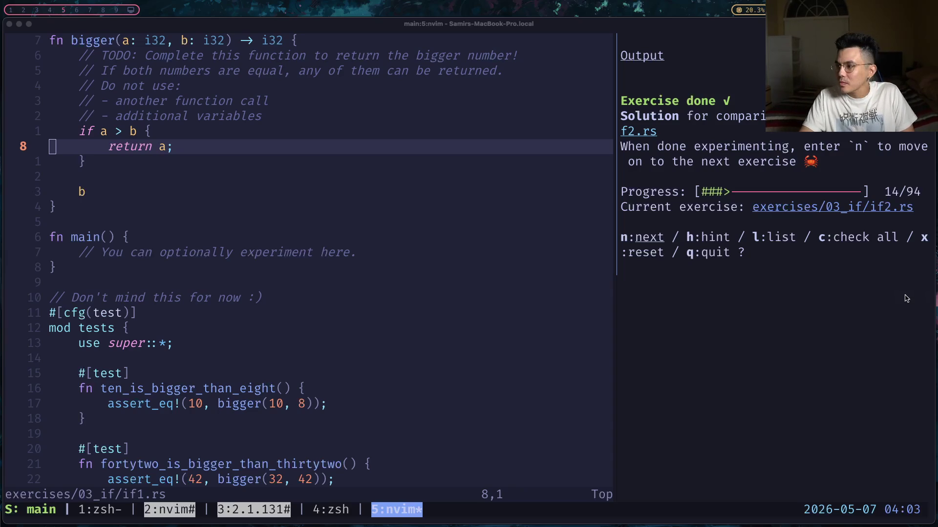
pyautogui.click(395, 212)
pyautogui.press('w')
pyautogui.press('w')
pyautogui.press('b')
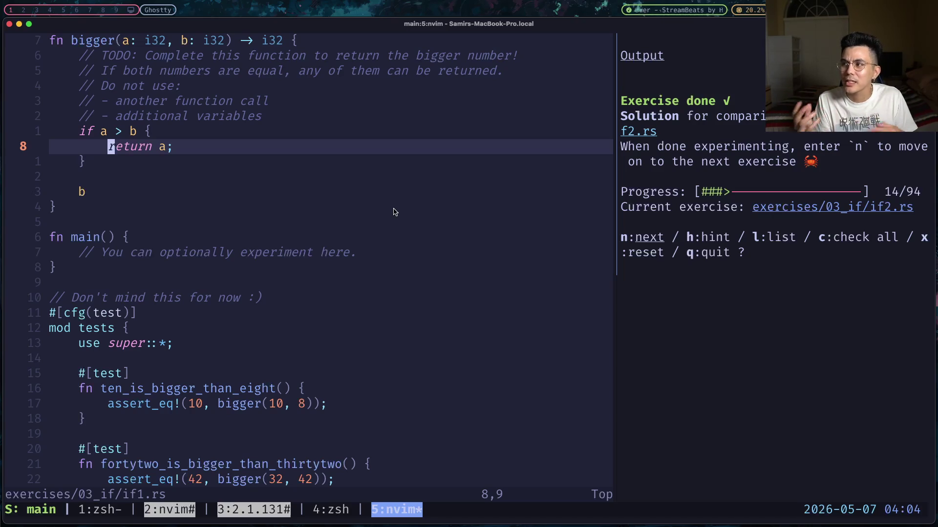
# - Turn bigger's "return a;" into the bare expression a and save if1.rs
pyautogui.press('d')
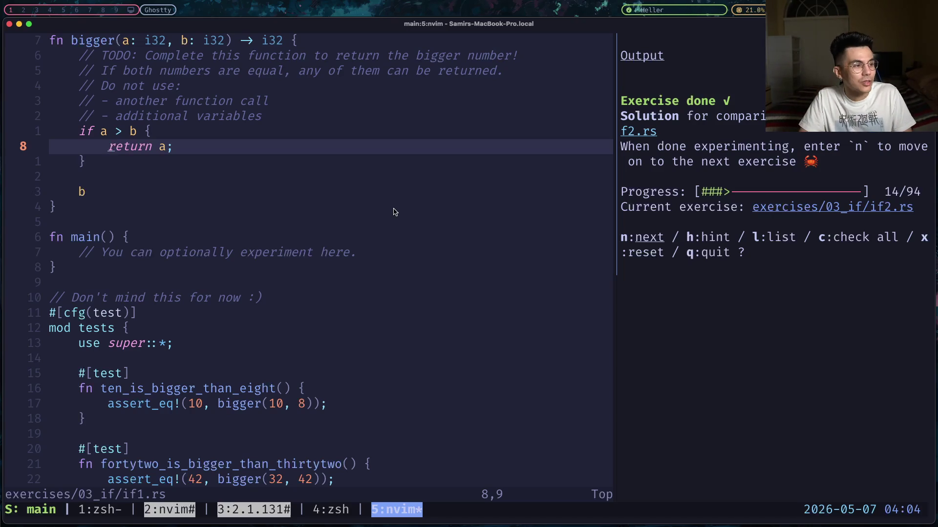
pyautogui.press('w')
pyautogui.press('l')
pyautogui.press('x')
pyautogui.press('j')
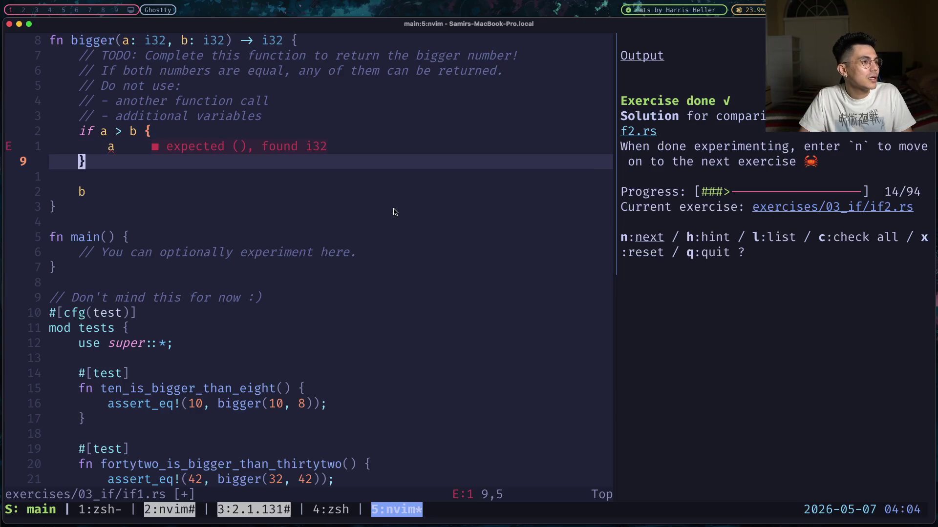
pyautogui.write(':w')
pyautogui.press('Return')
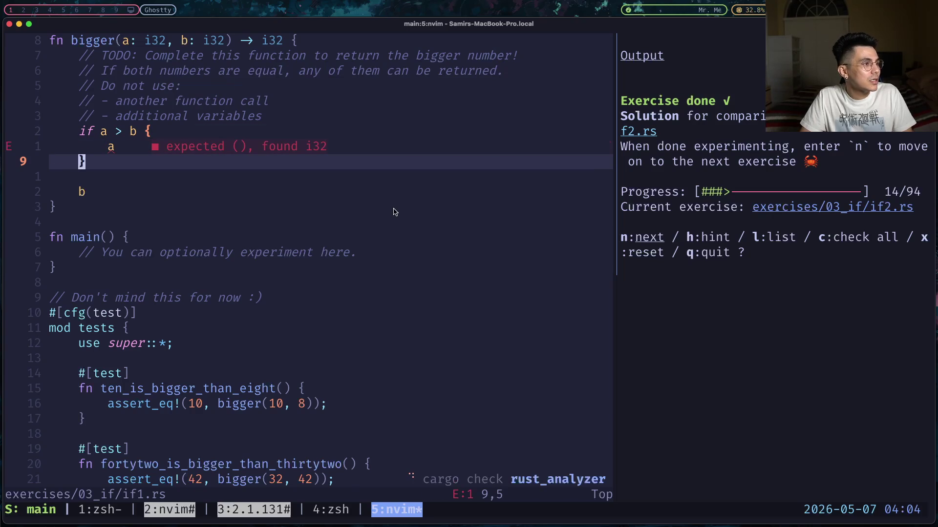
# - Add an else block returning b, delete the old standalone b line, and save
pyautogui.write('a else {')
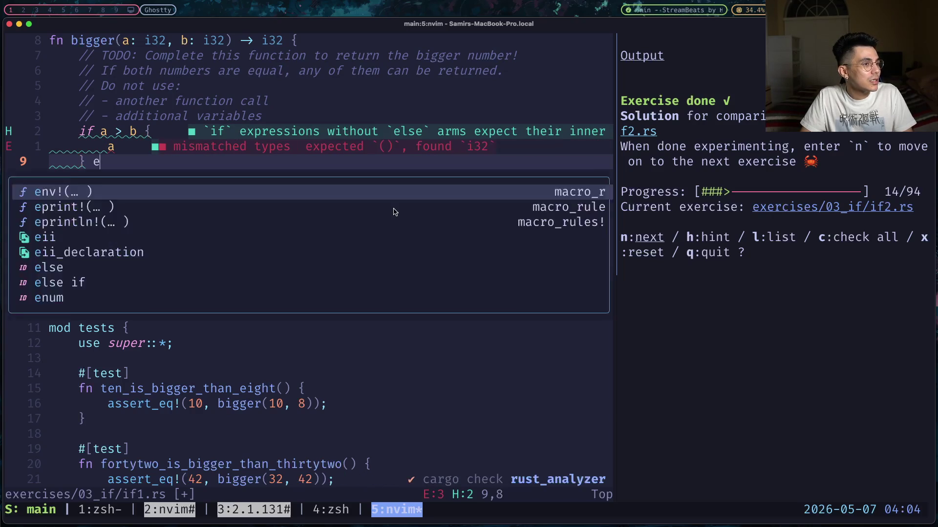
pyautogui.press('Return')
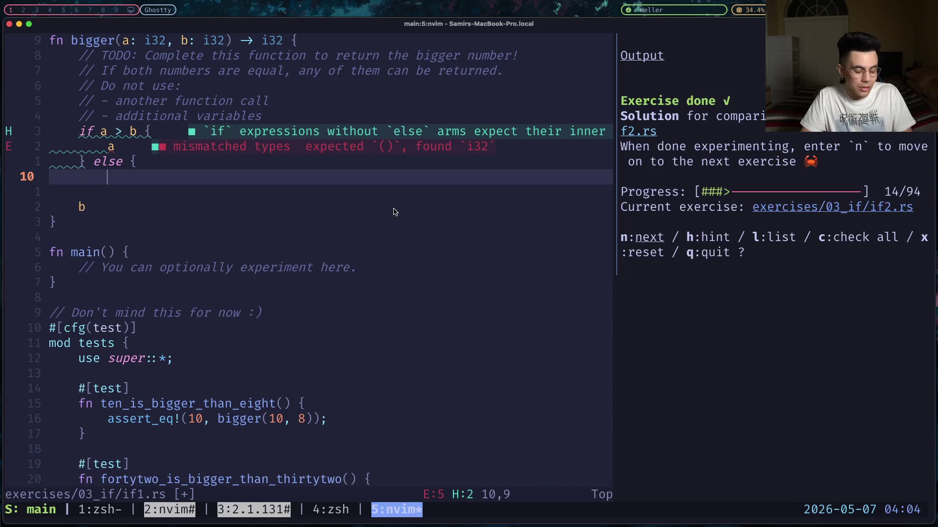
pyautogui.press('Return')
pyautogui.write('}')
pyautogui.press('Up')
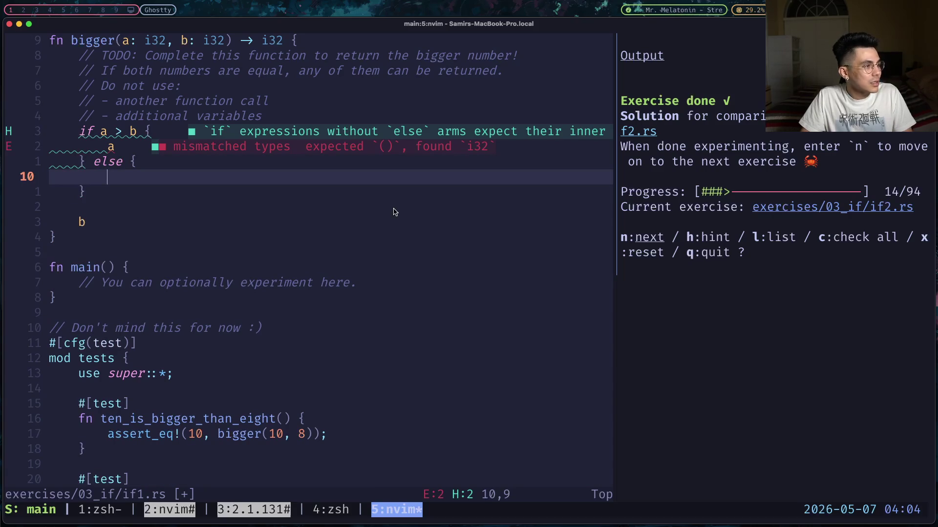
pyautogui.write('b')
pyautogui.press('Escape')
pyautogui.press('j')
pyautogui.press('j')
pyautogui.press('j')
pyautogui.press('d')
pyautogui.press('d')
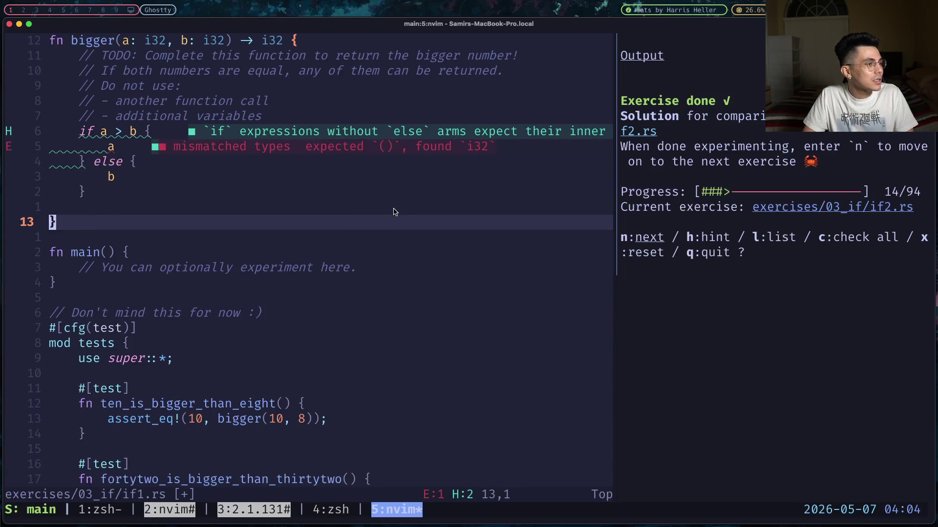
pyautogui.press(':')
pyautogui.write('w')
pyautogui.press('Return')
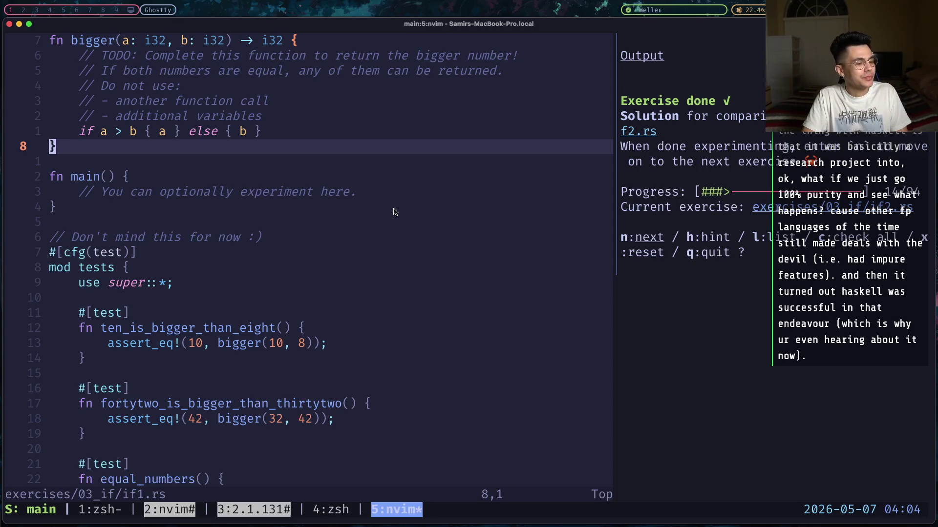
pyautogui.press('space')
# - Close the if1.rs and if2.rs buffers with <leader> b d
pyautogui.press('x')
pyautogui.press('d')
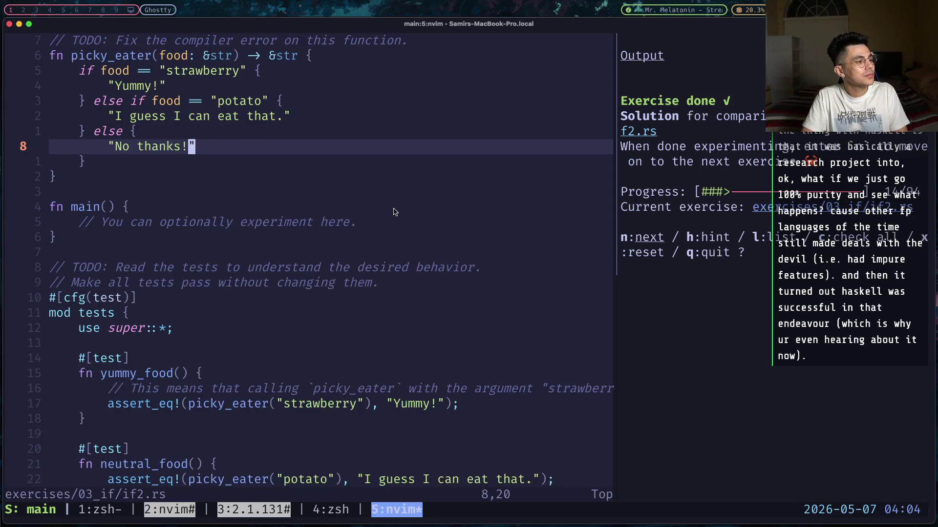
pyautogui.press('space')
pyautogui.press('b')
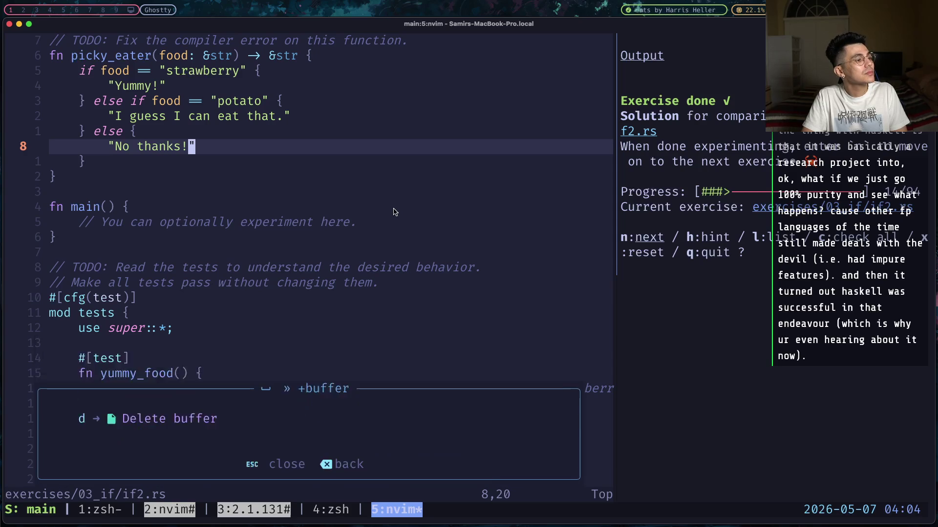
pyautogui.press('d')
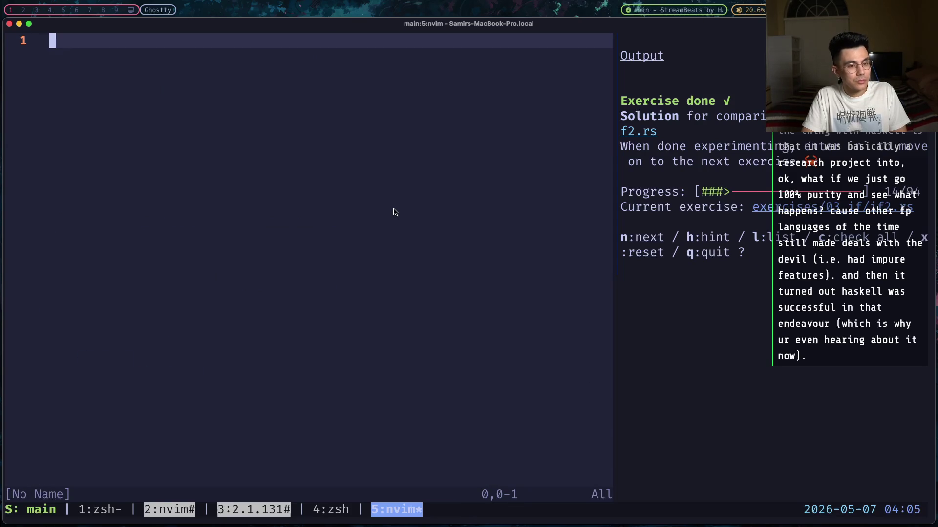
# - Advance Rustlings to the if3 exercise and return to the editor pane
pyautogui.hotkey('ctrl', 'l')
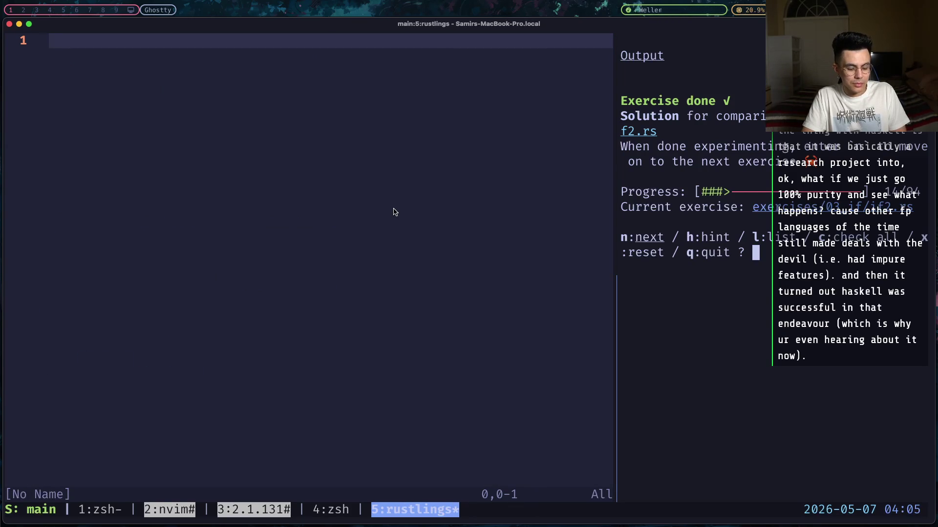
pyautogui.press('n')
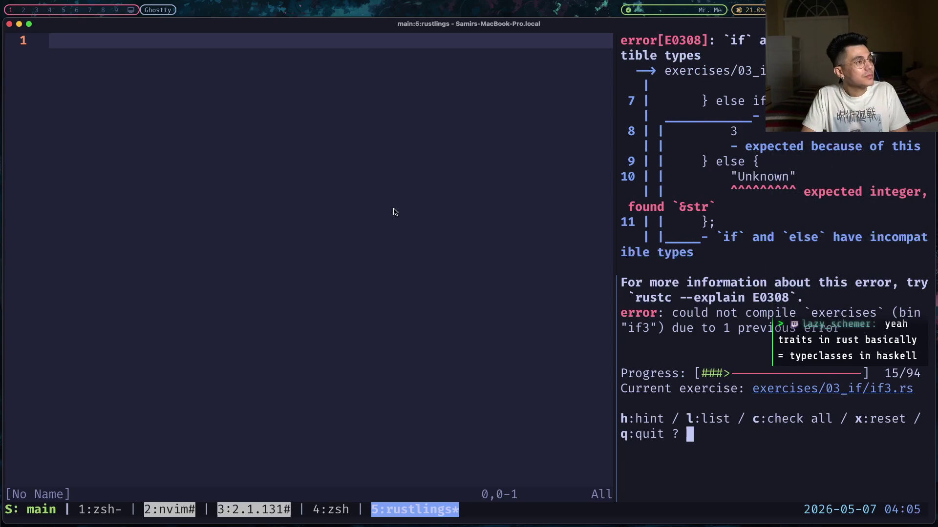
pyautogui.hotkey('ctrl', 'h')
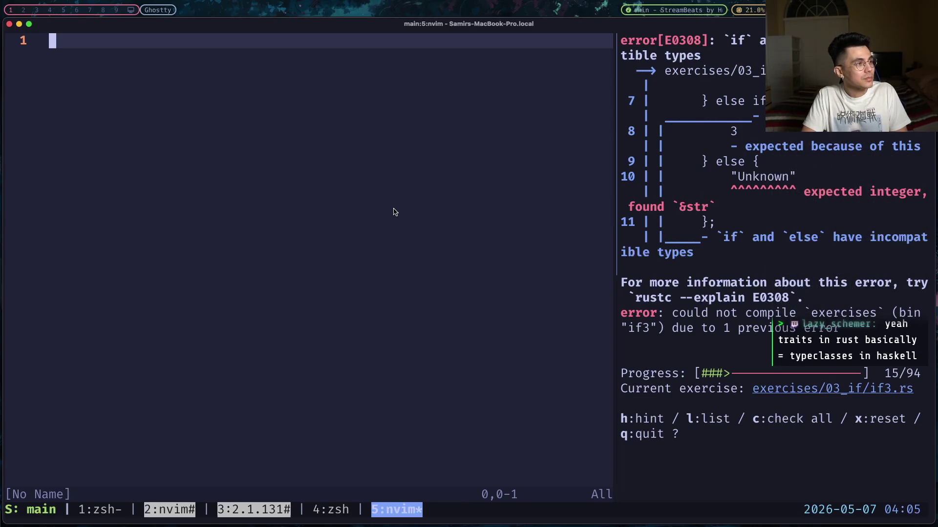
pyautogui.press('space')
pyautogui.press('space')
# - Search "if3" in the file picker and open exercises/03_if/if3.rs
pyautogui.write('if3')
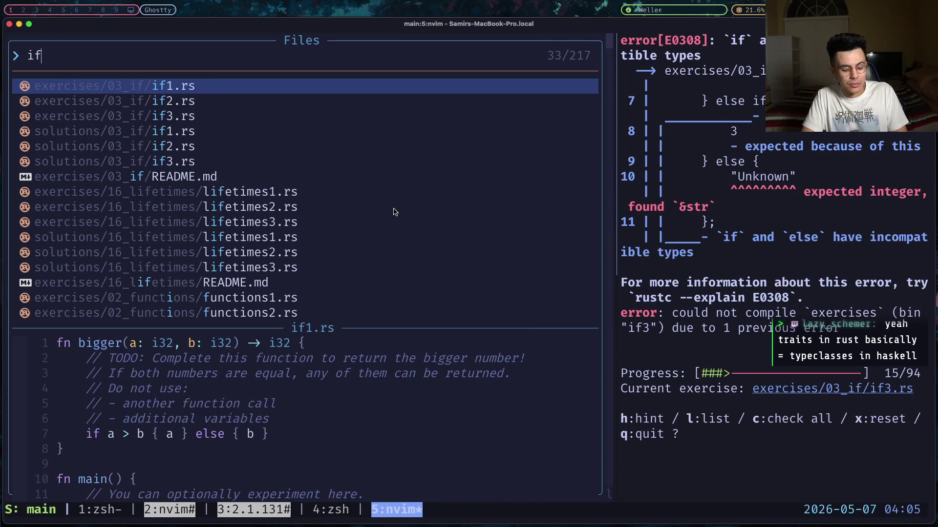
pyautogui.press('Return')
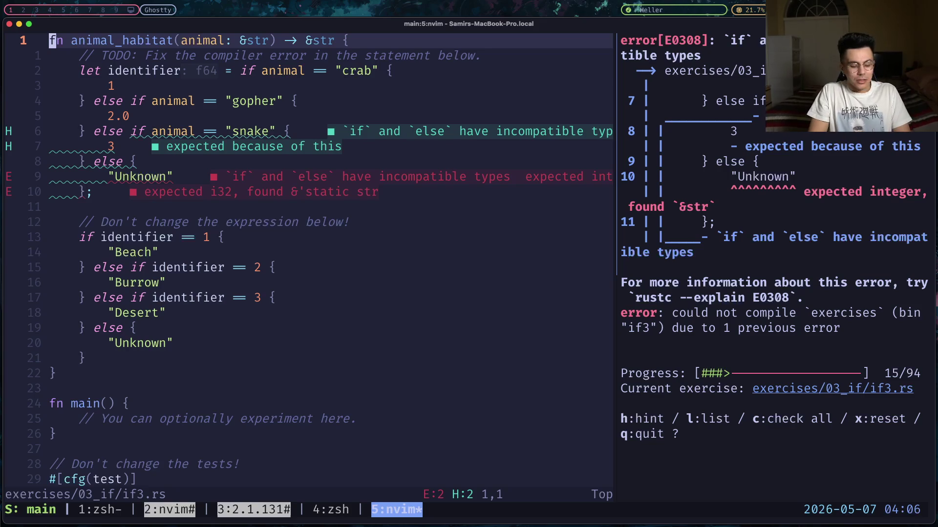
# - Replace the "Unknown" identifier with -1 and save if3.rs
pyautogui.press('j')
pyautogui.press('j')
pyautogui.press('j')
pyautogui.press('j')
pyautogui.press('j')
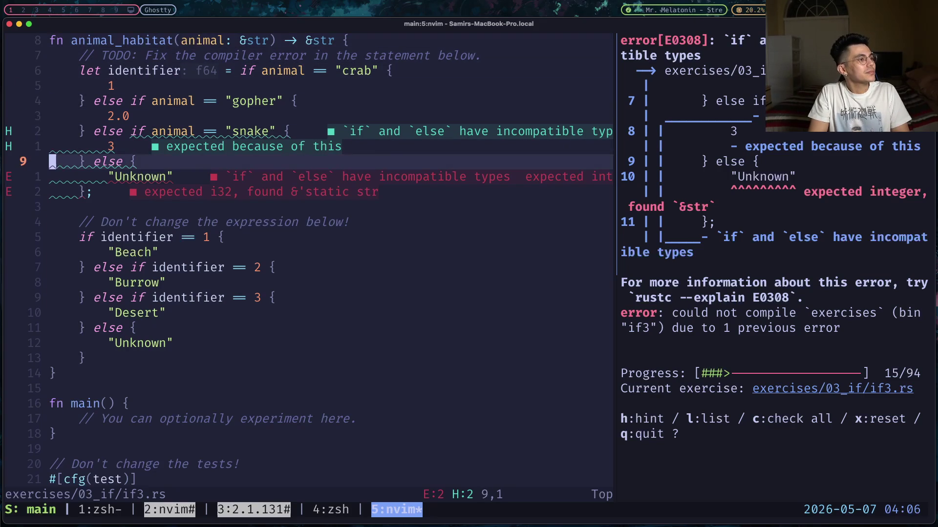
pyautogui.press('w')
pyautogui.press('w')
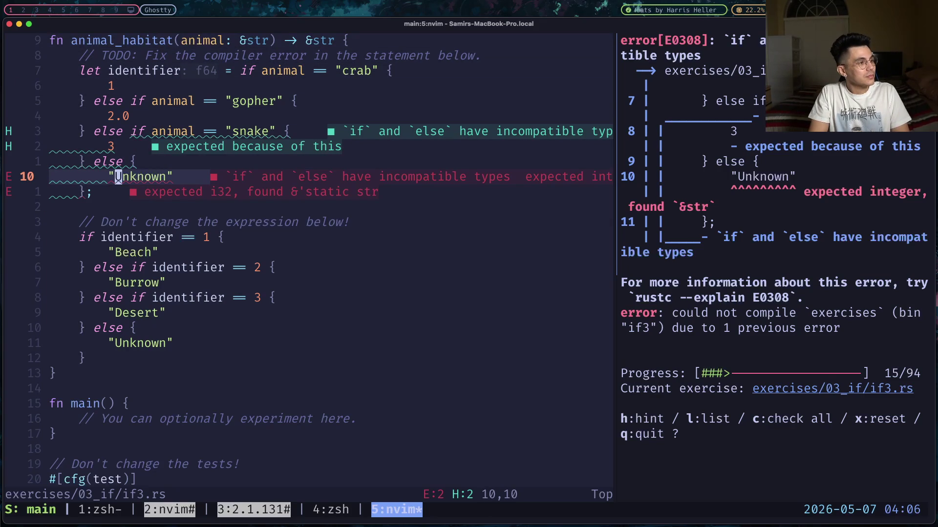
pyautogui.press('h')
pyautogui.press('D')
pyautogui.press('i')
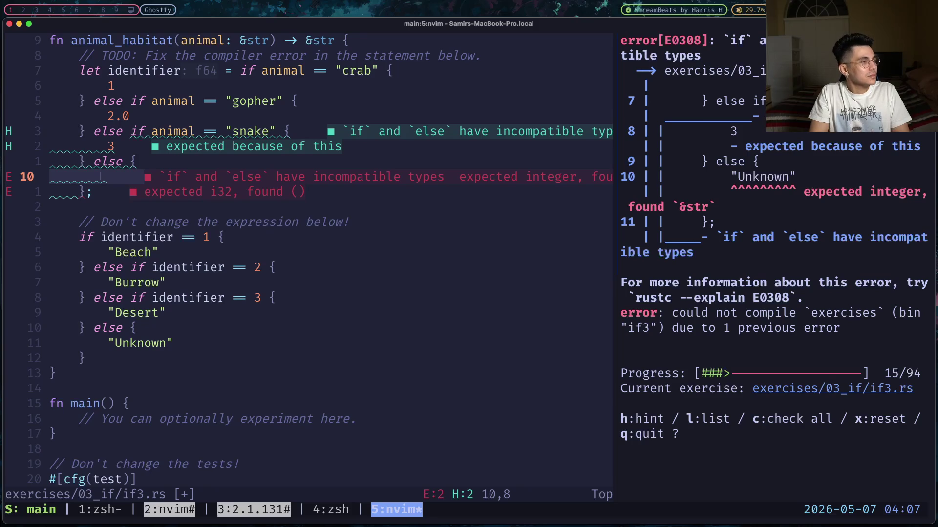
pyautogui.write('-1')
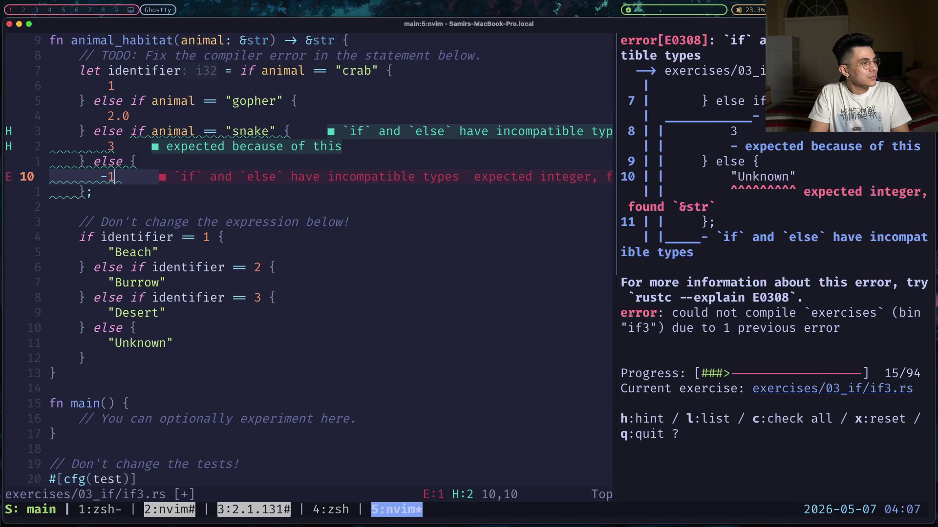
pyautogui.press('Escape')
pyautogui.write(':w')
pyautogui.press('Return')
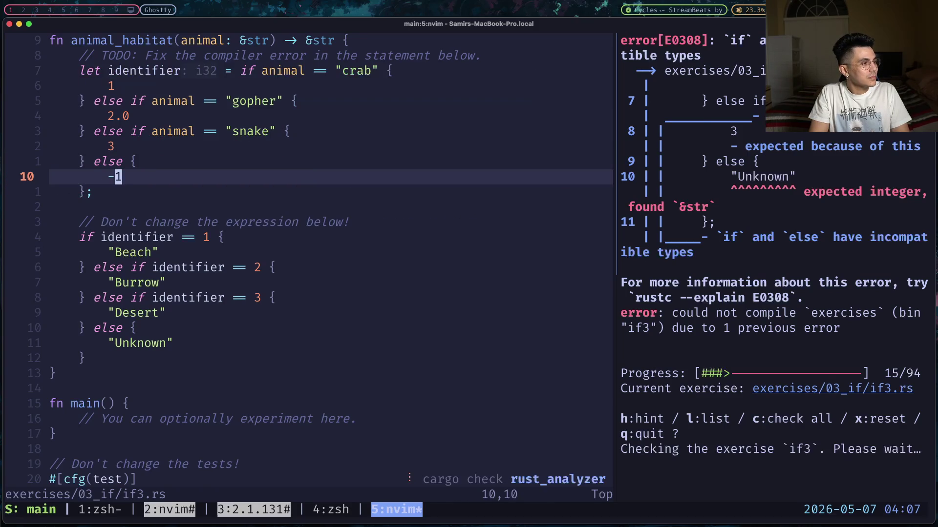
# - Change gopher's 2.0 to 2, save, and advance Rustlings to quiz1
pyautogui.press('j')
pyautogui.press('k')
pyautogui.press('k')
pyautogui.press('k')
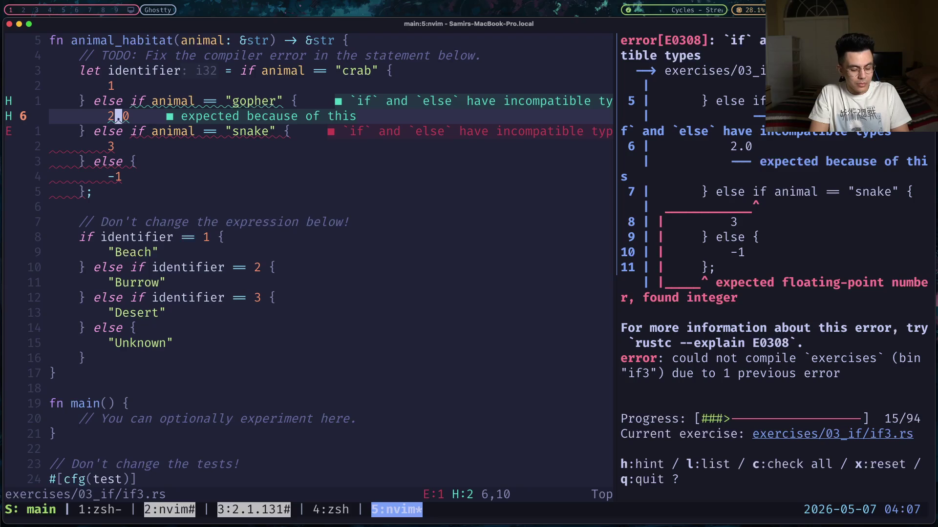
pyautogui.press('x')
pyautogui.press('x')
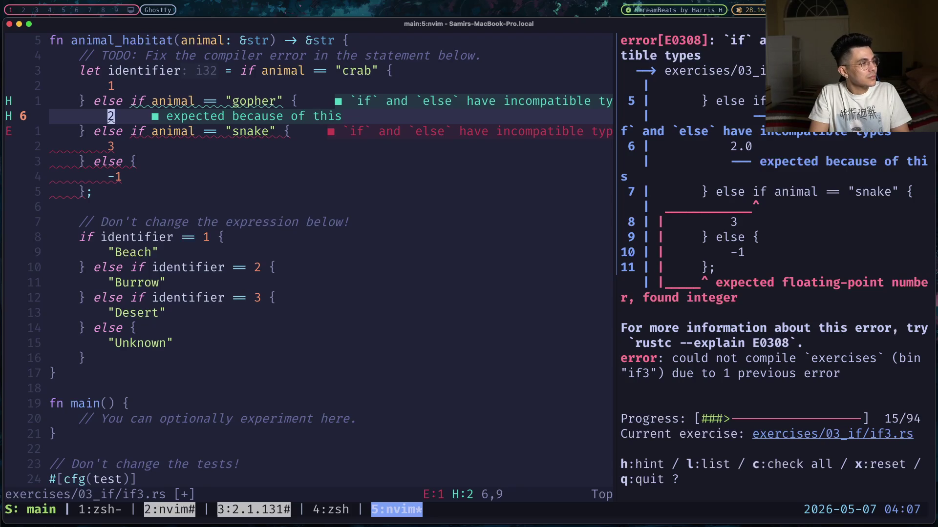
pyautogui.write(':w')
pyautogui.press('Return')
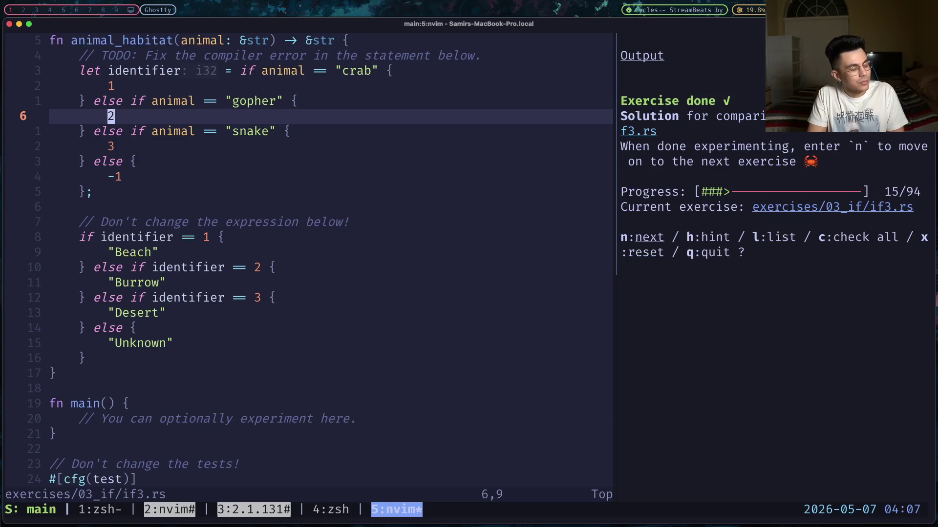
pyautogui.hotkey('ctrl', 'l')
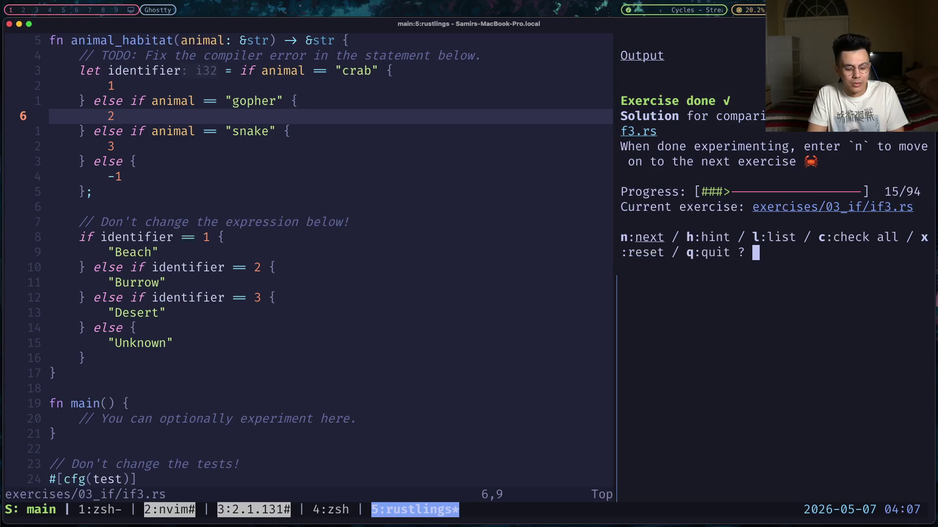
pyautogui.press('n')
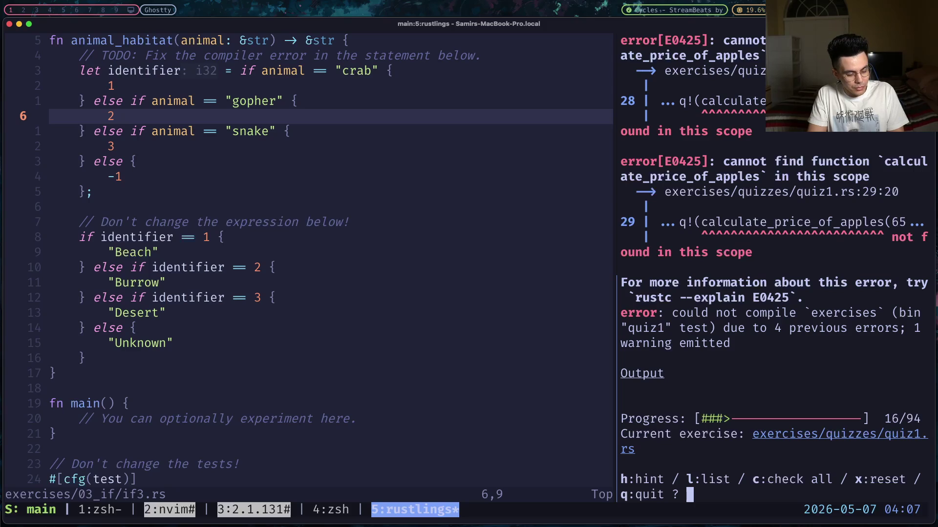
pyautogui.hotkey('alt', '2')
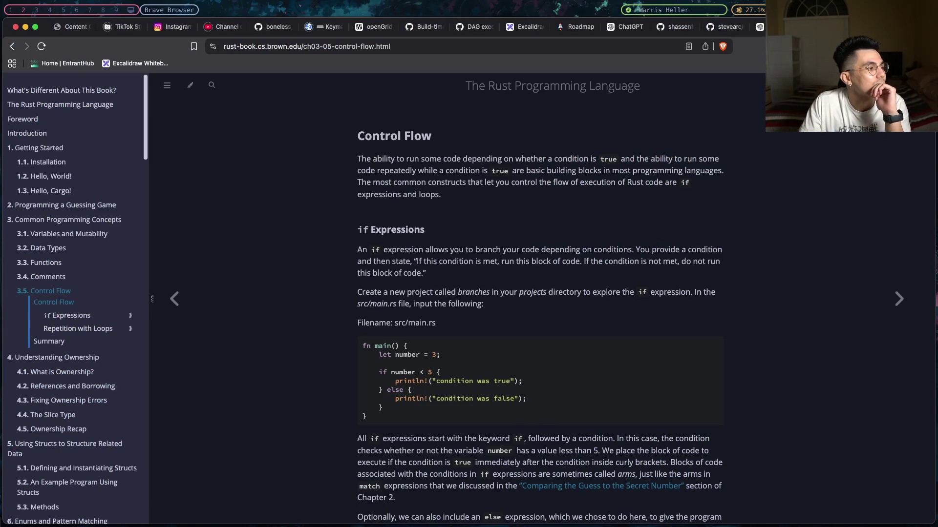
# - Scroll the Control Flow chapter down to the 2-question quiz after the incompatible-types example
pyautogui.scroll(-5, 462, 303)
pyautogui.scroll(-9, 462, 306)
pyautogui.scroll(-20, 463, 305)
pyautogui.scroll(-20, 462, 307)
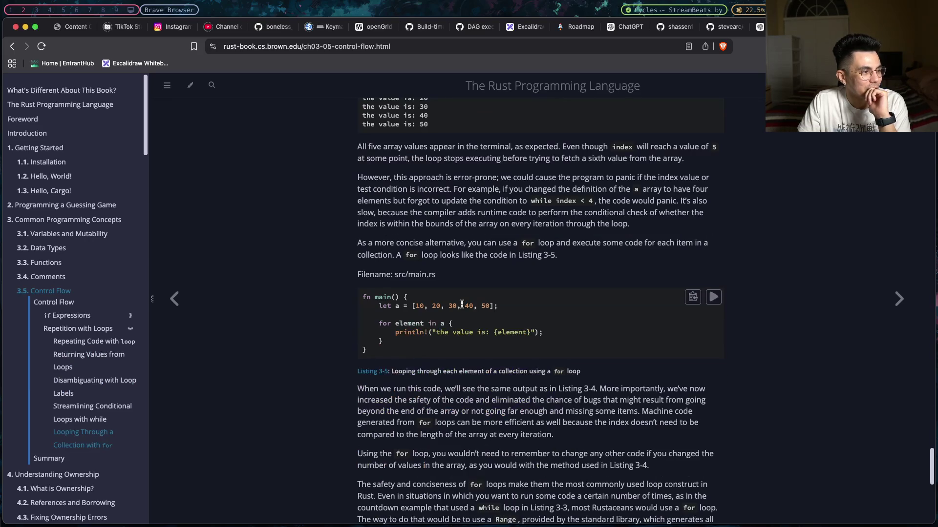
pyautogui.scroll(-10, 462, 305)
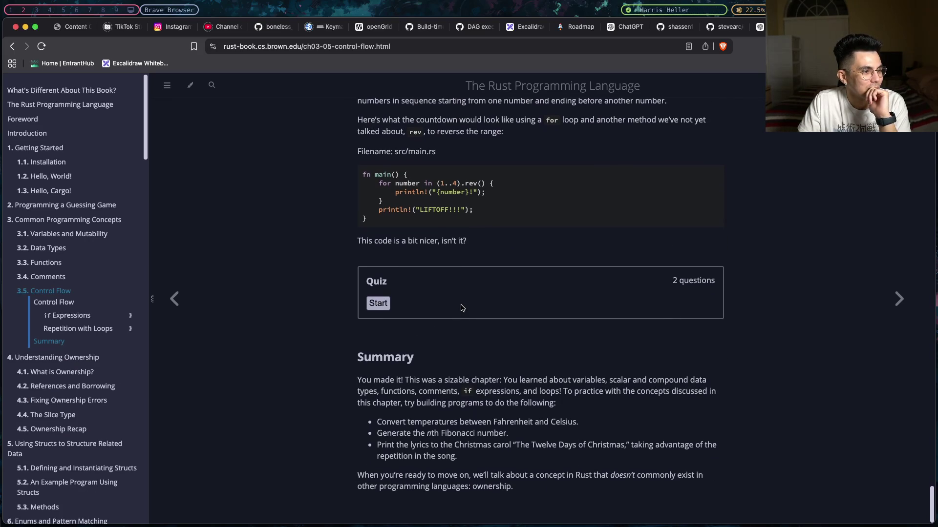
pyautogui.scroll(20, 430, 306)
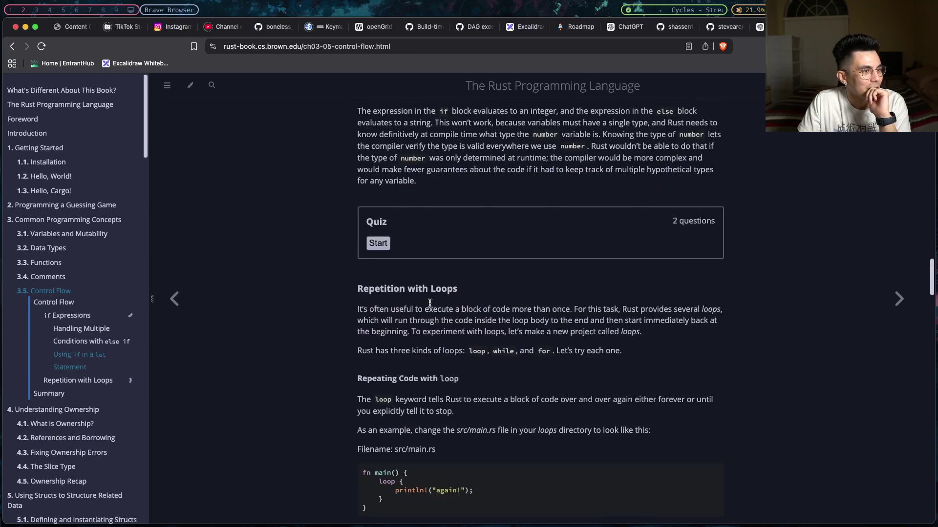
pyautogui.scroll(-15, 429, 305)
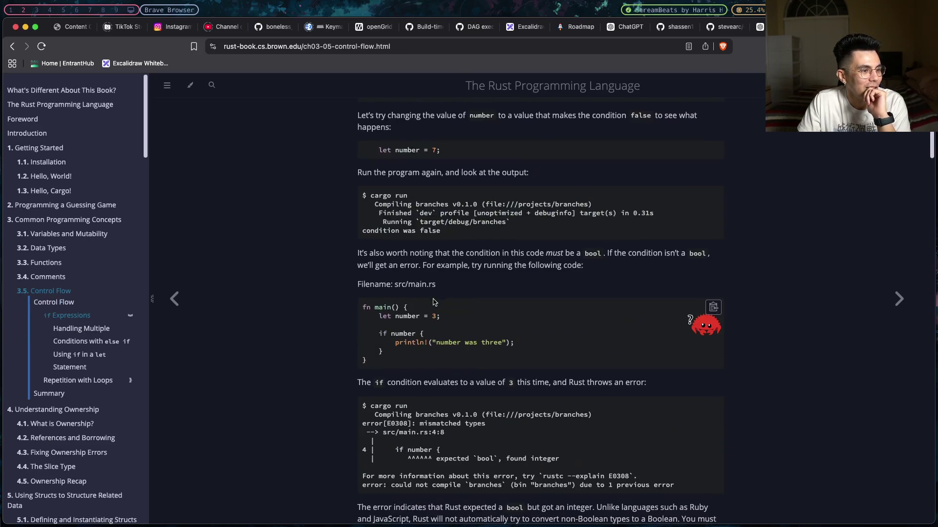
pyautogui.scroll(-15, 433, 299)
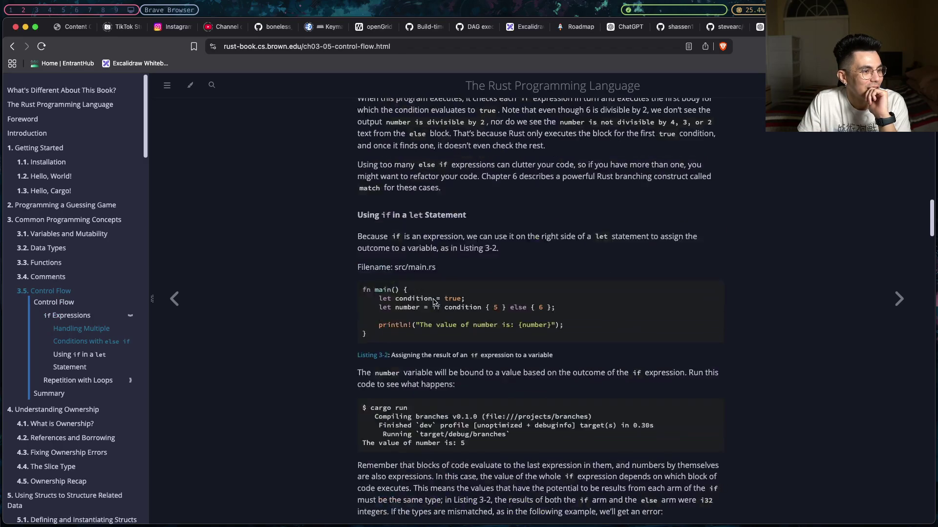
pyautogui.scroll(-6, 433, 302)
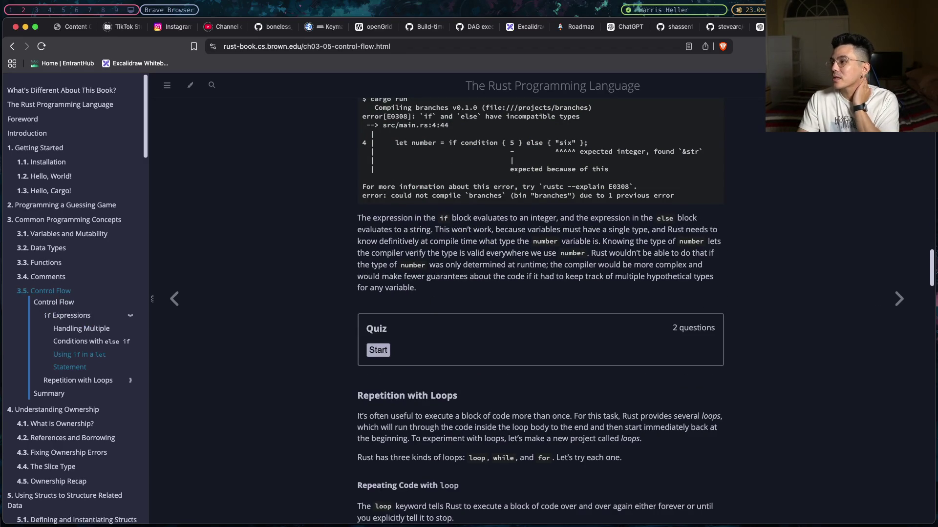
pyautogui.hotkey('alt', '5')
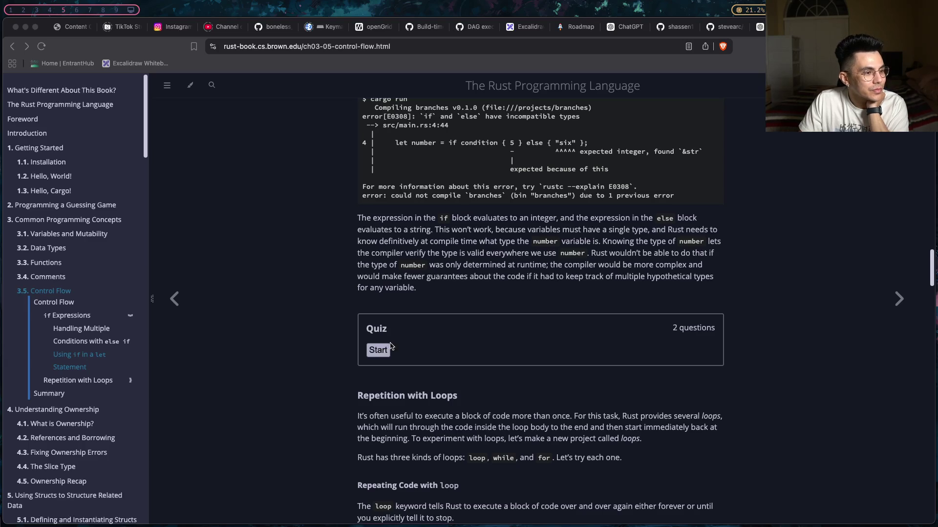
pyautogui.hotkey('alt', '2')
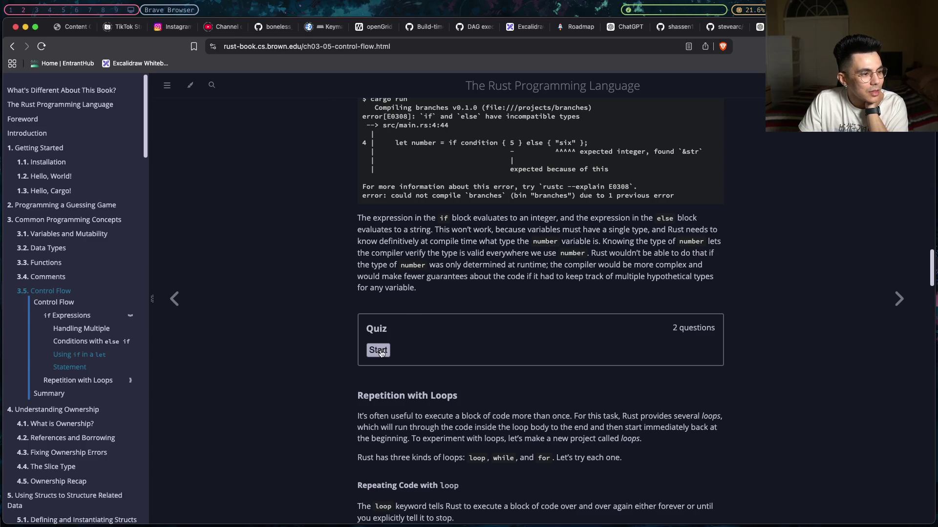
# - Start the if-expressions quiz, answer question 1 True, and move on to question 2
pyautogui.click(382, 353)
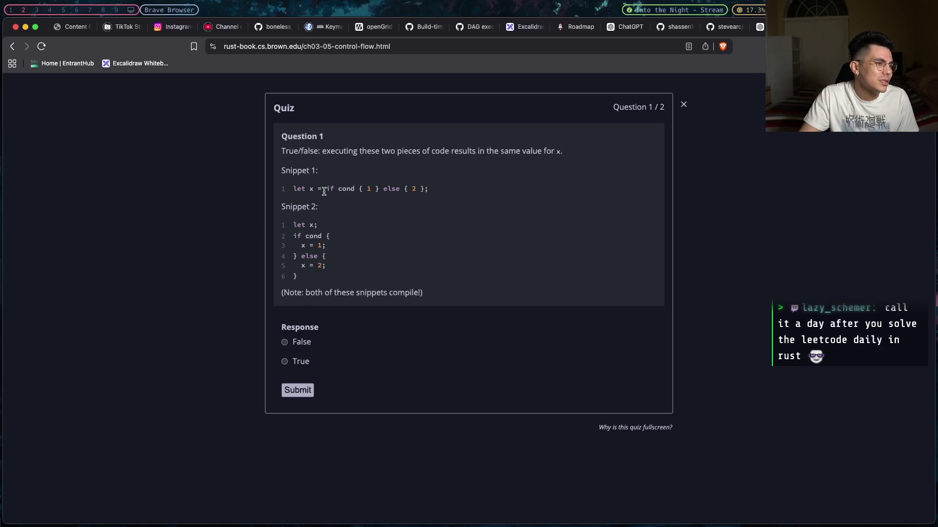
pyautogui.moveTo(324, 189); pyautogui.dragTo(426, 193)
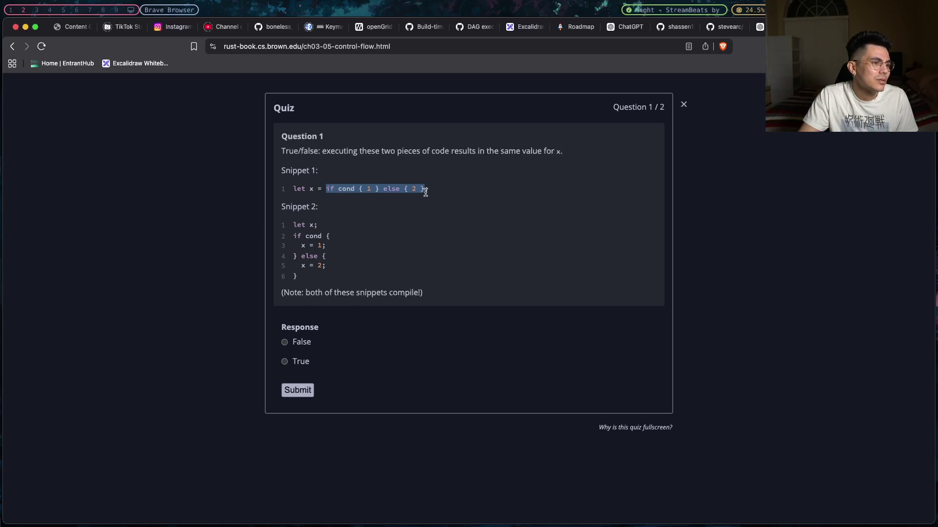
pyautogui.click(425, 193)
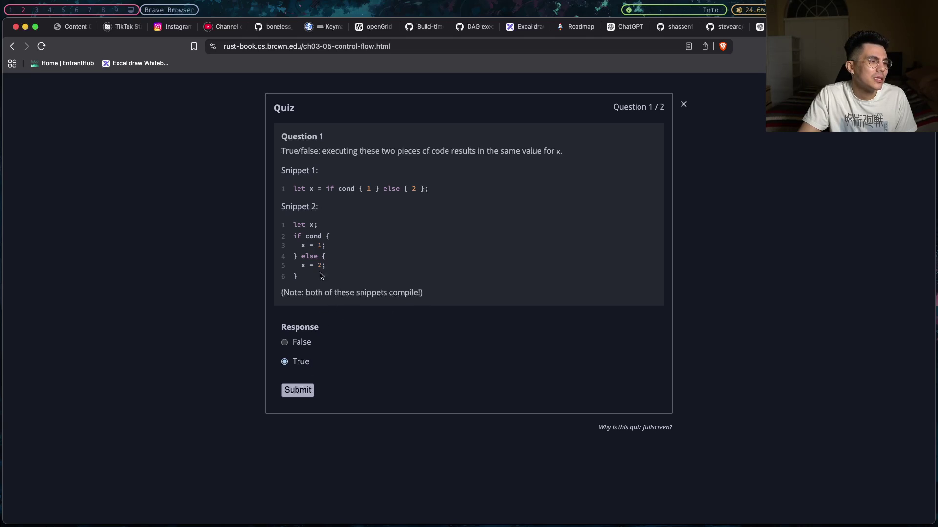
pyautogui.moveTo(315, 284); pyautogui.dragTo(282, 239)
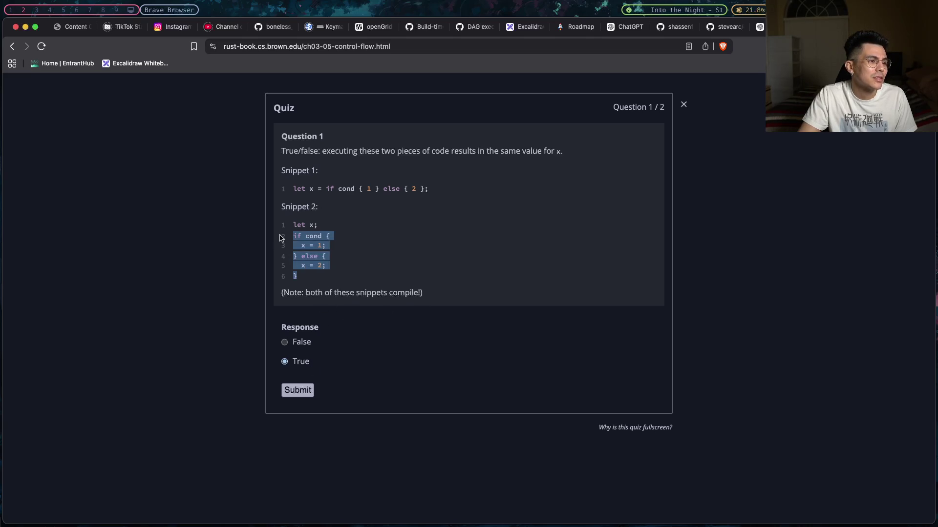
pyautogui.click(302, 396)
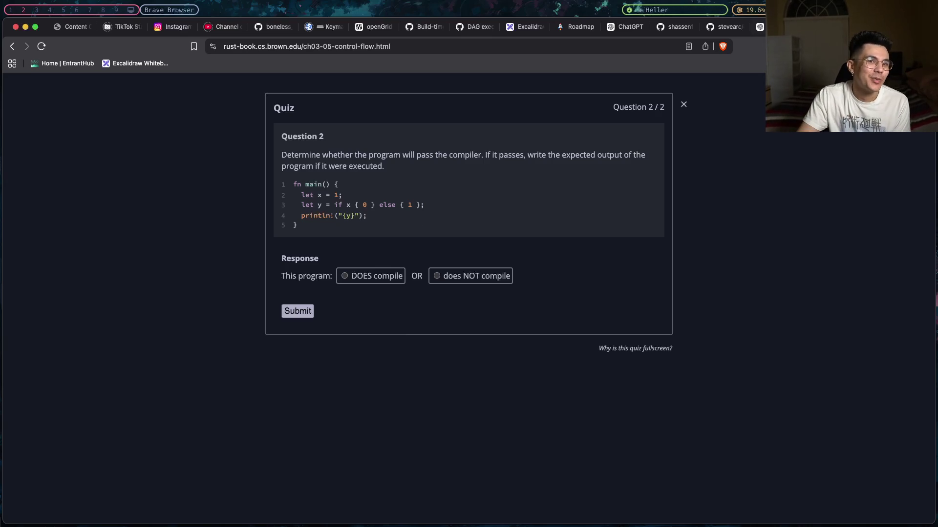
pyautogui.press('cmd+t')
# - Load leetcode.com and open the daily problem 3660. Jump Game IX from the problem list
pyautogui.write('leetcode.com')
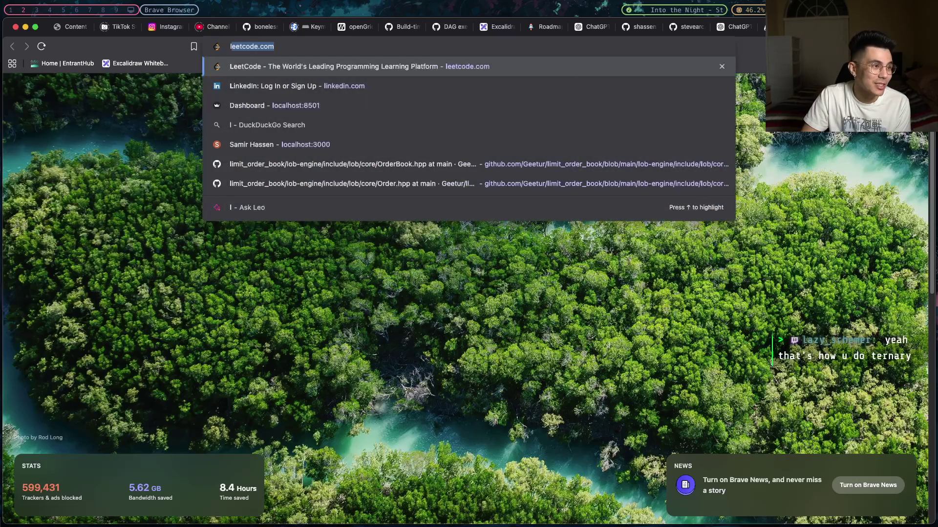
pyautogui.press('Return')
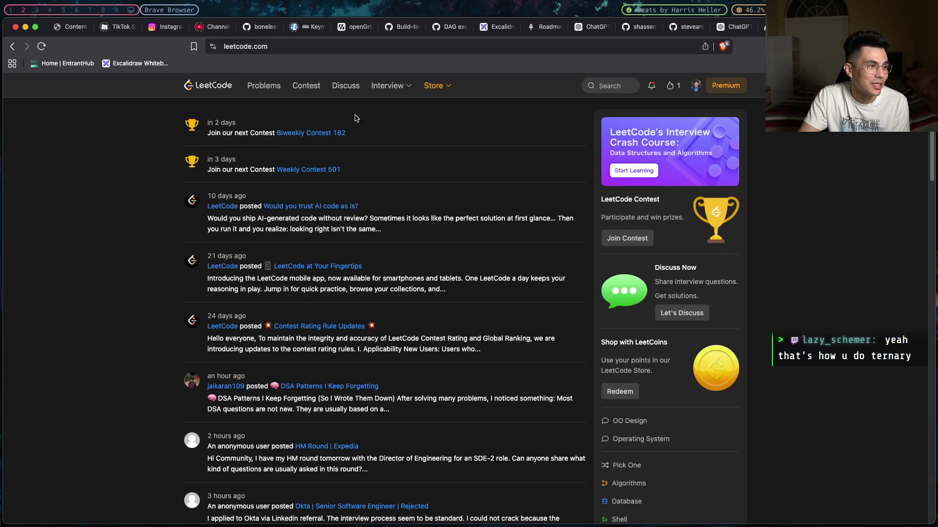
pyautogui.click(261, 88)
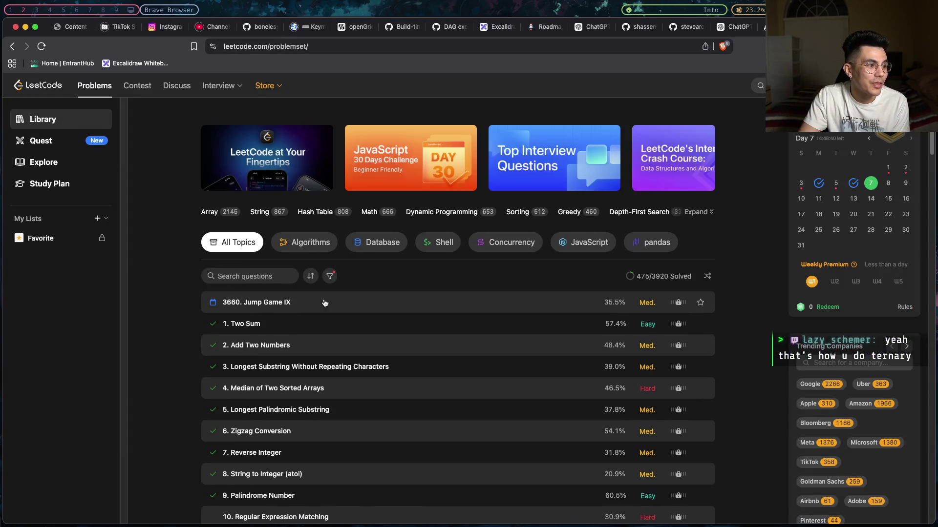
pyautogui.click(280, 303)
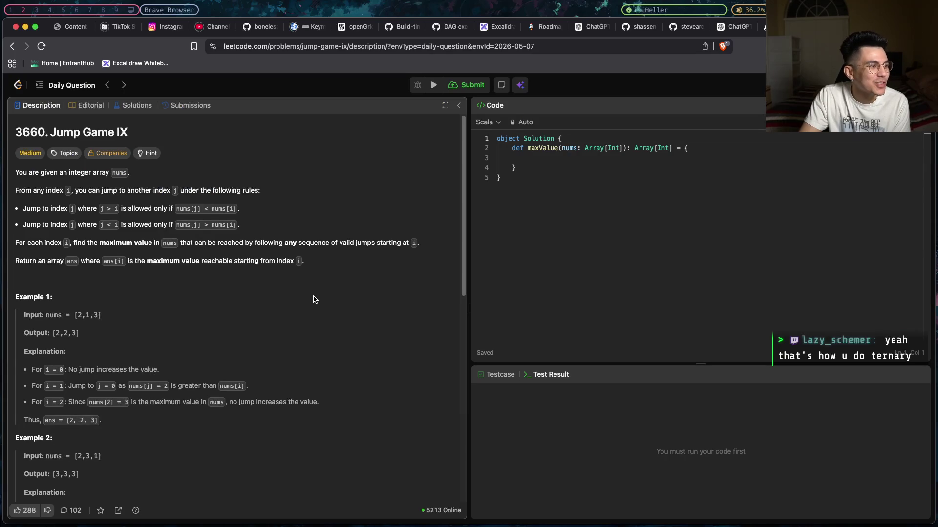
# - Read through Jump Game IX's description, examples and constraints, briefly expanding its topic tags
pyautogui.scroll(-3, 316, 291)
pyautogui.scroll(-4, 315, 291)
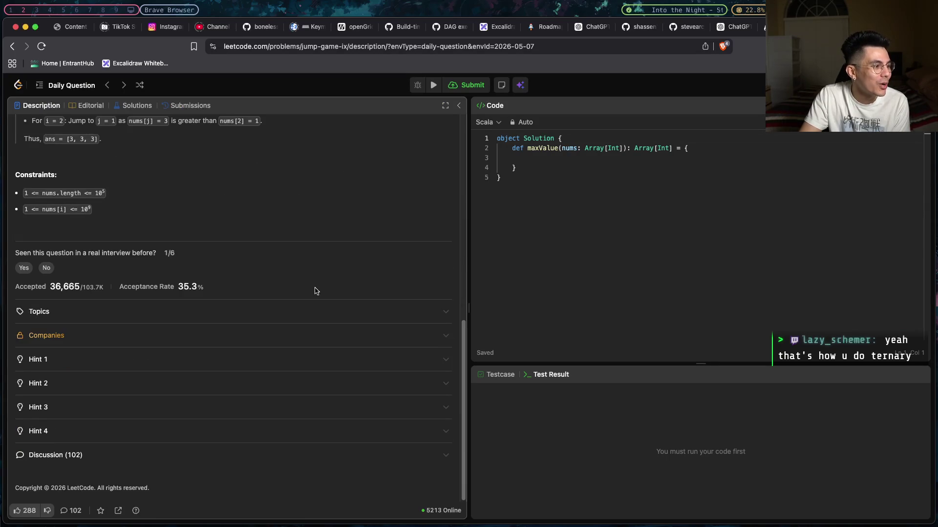
pyautogui.scroll(6, 315, 291)
pyautogui.scroll(4, 315, 291)
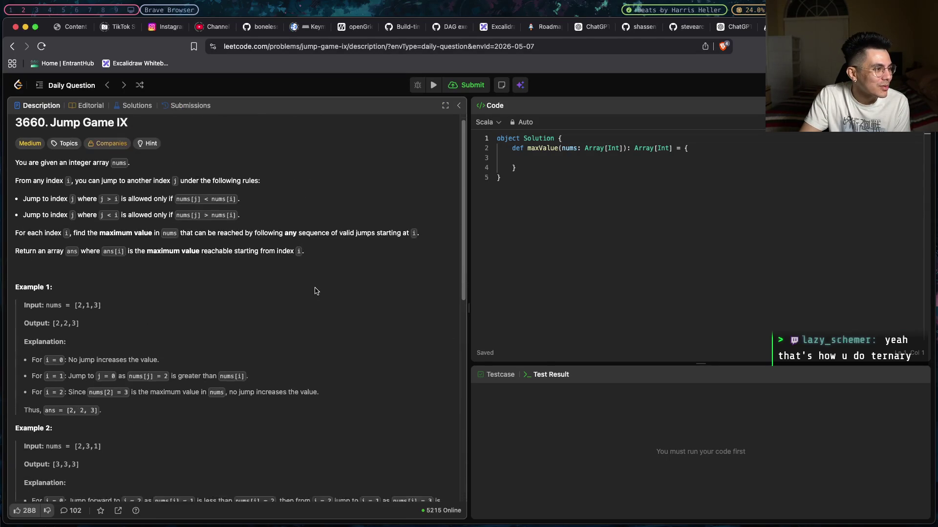
pyautogui.scroll(-10, 315, 291)
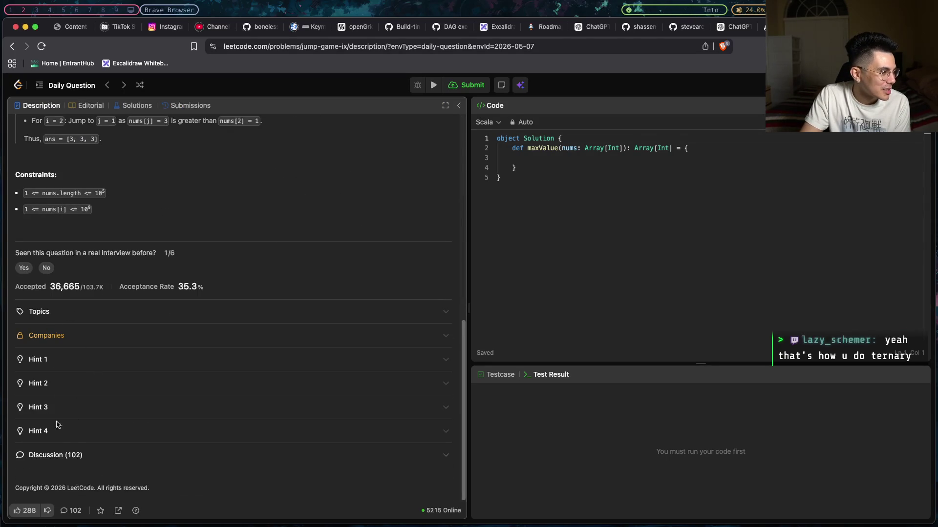
pyautogui.click(58, 317)
pyautogui.click(58, 315)
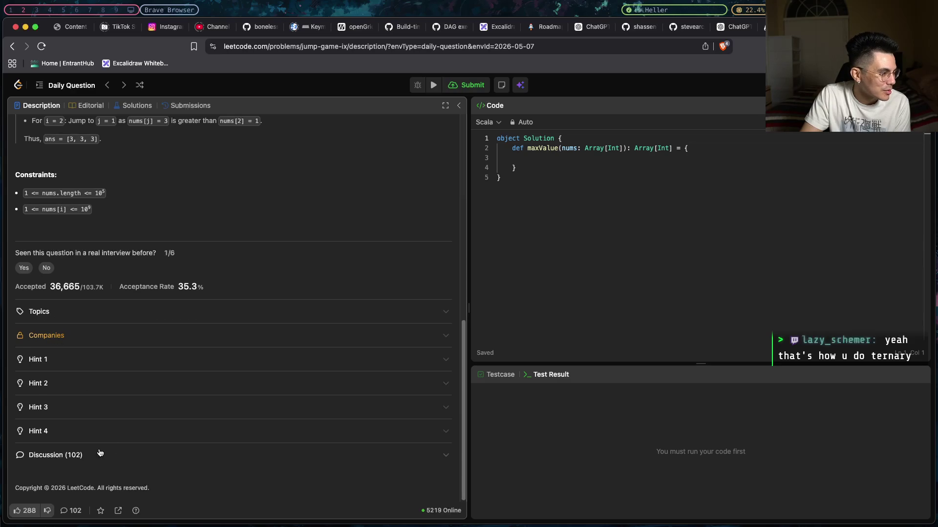
pyautogui.scroll(5, 84, 387)
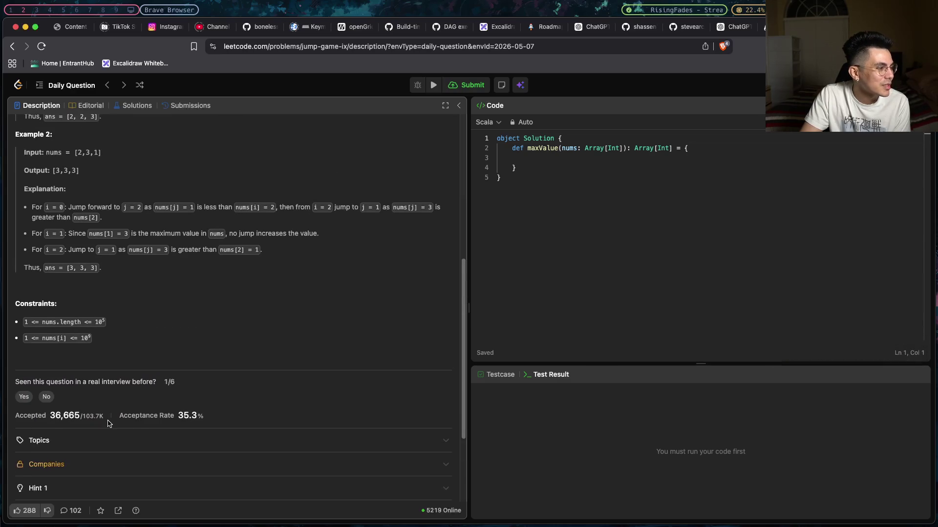
pyautogui.scroll(10, 109, 422)
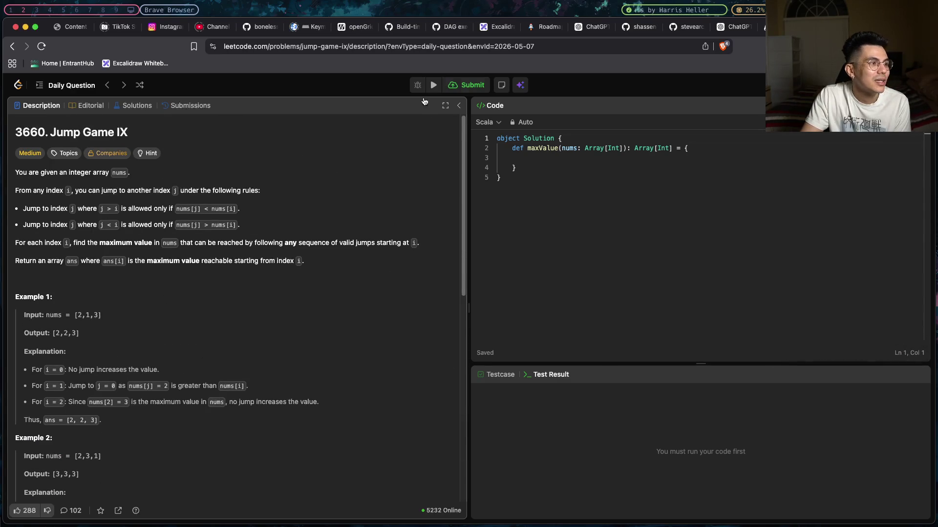
pyautogui.press('super+grave')
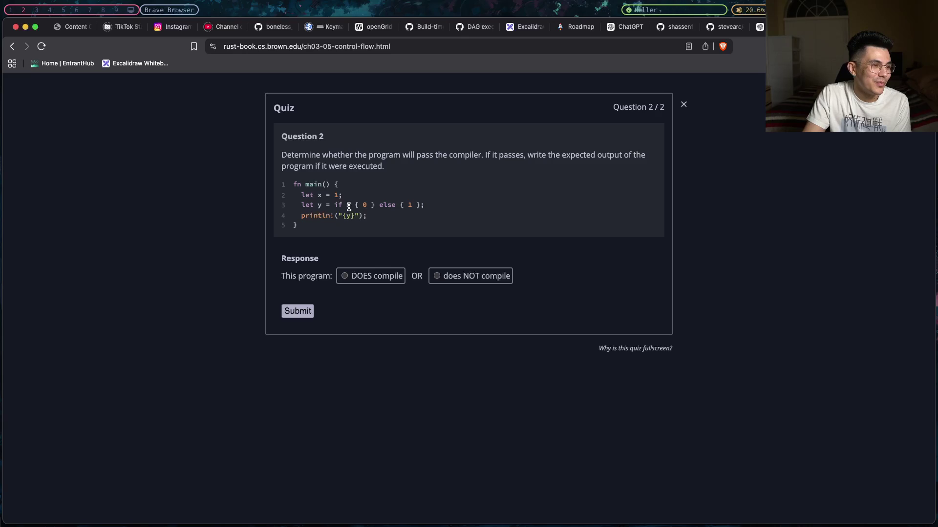
# - Answer Question 2 as 'does NOT compile' because x is an integer condition, submit it and review the result
pyautogui.doubleClick(349, 207)
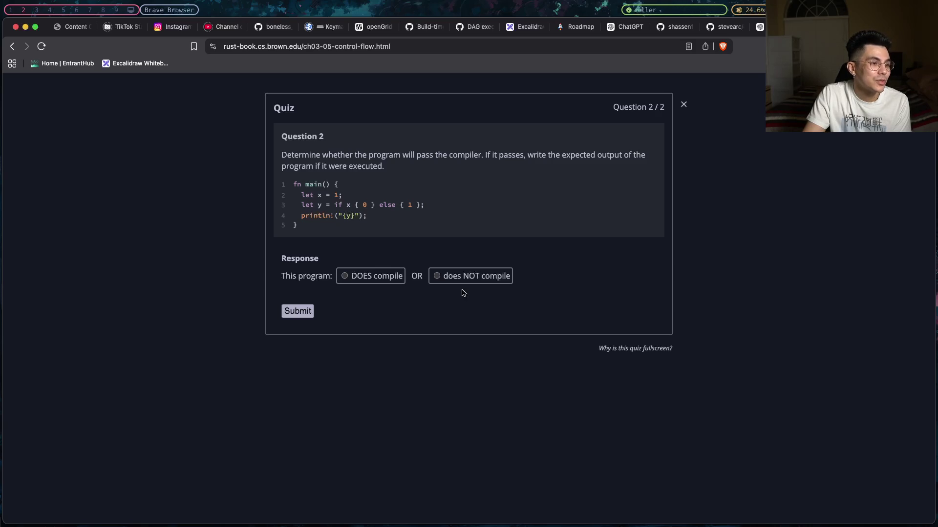
pyautogui.click(436, 278)
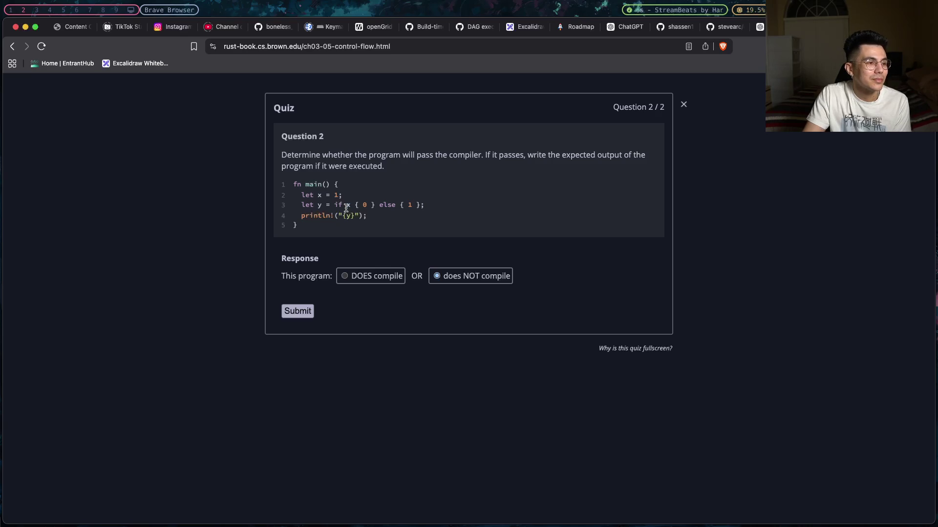
pyautogui.doubleClick(348, 207)
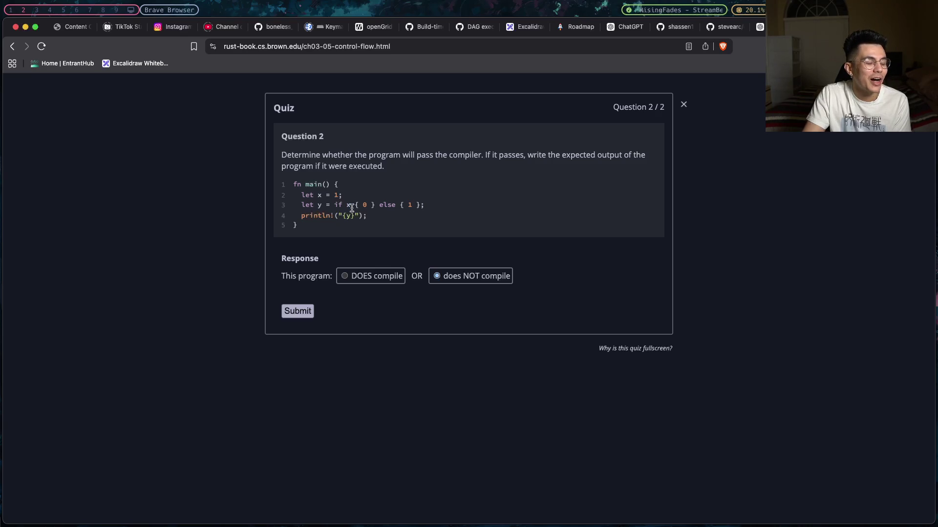
pyautogui.click(305, 313)
pyautogui.scroll(-7, 415, 311)
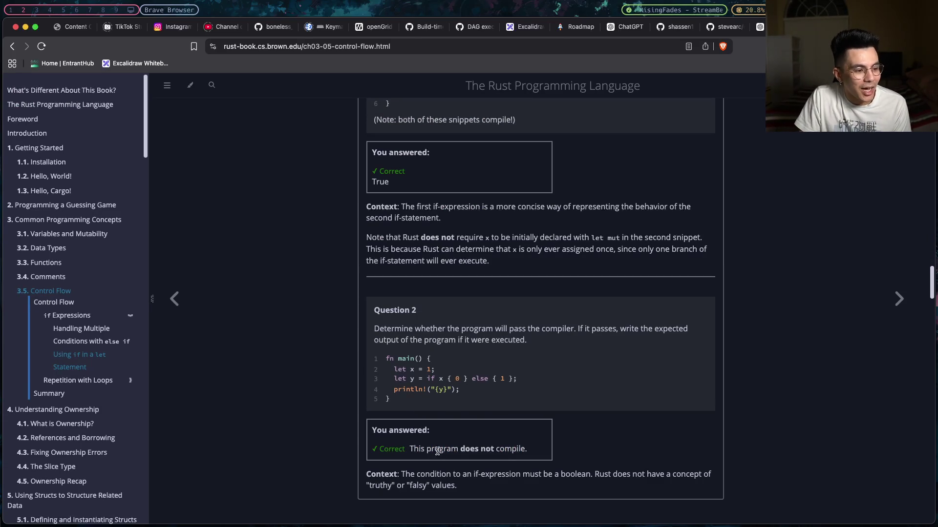
# - Find 'tern' on the Control Flow page, landing on the paragraph about else supplying an alternative block
pyautogui.moveTo(455, 486)
pyautogui.mouseDown()
pyautogui.moveTo(370, 484)
pyautogui.moveTo(616, 474)
pyautogui.moveTo(420, 477)
pyautogui.mouseUp()
pyautogui.click(420, 477)
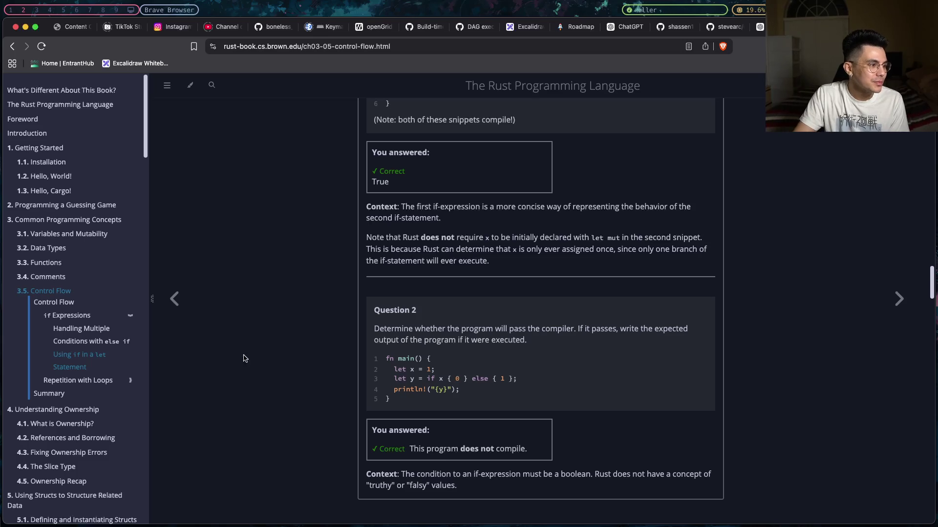
pyautogui.press('super+f')
pyautogui.write('terna')
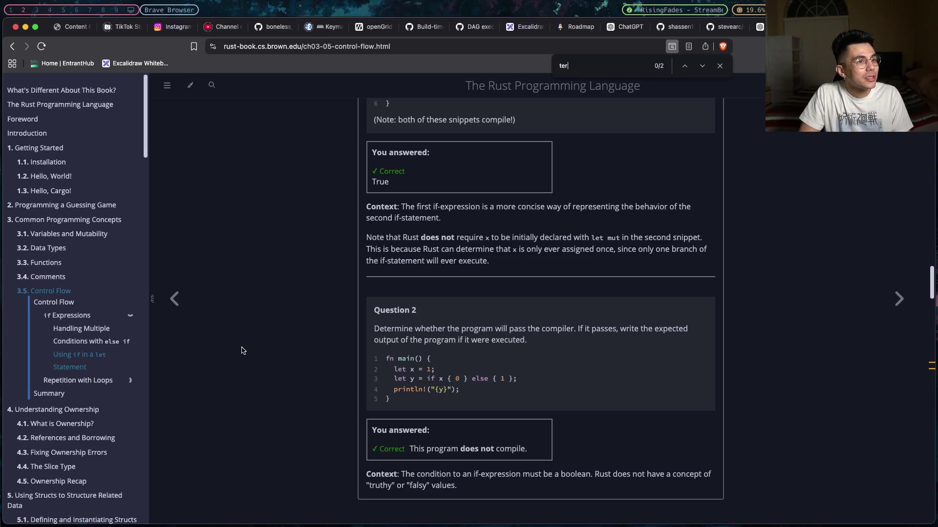
pyautogui.press('BackSpace')
pyautogui.hotkey('shift', 'Return')
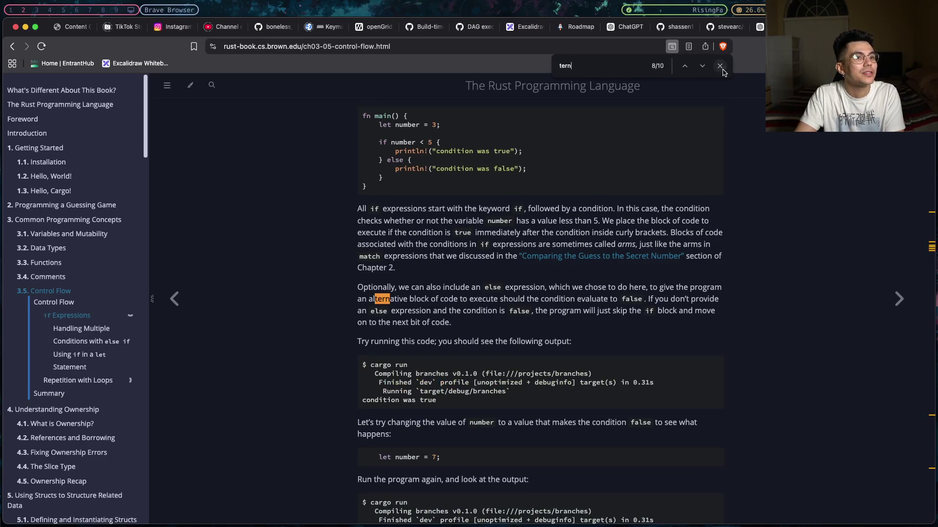
pyautogui.click(720, 66)
# - Scroll to 'Using if in a let Statement' and highlight Listing 3-2's let number line
pyautogui.scroll(5, 548, 295)
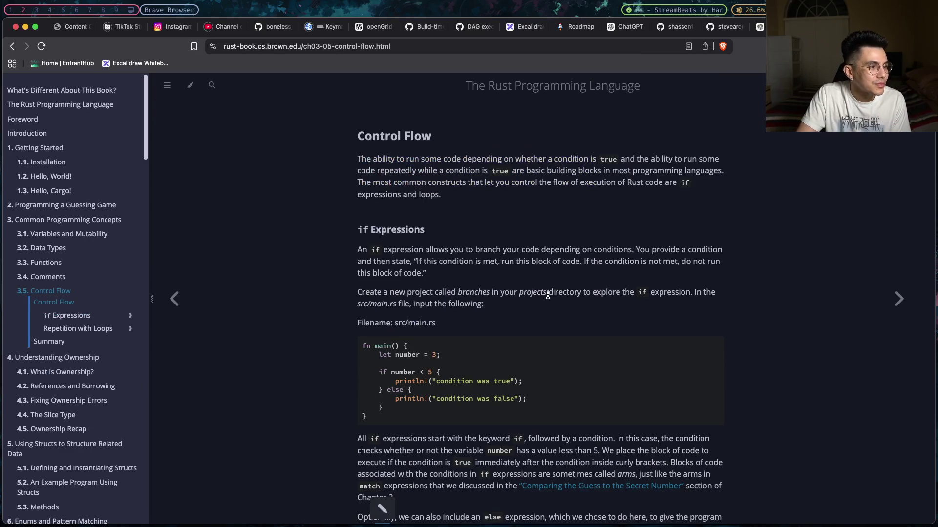
pyautogui.scroll(-15, 547, 296)
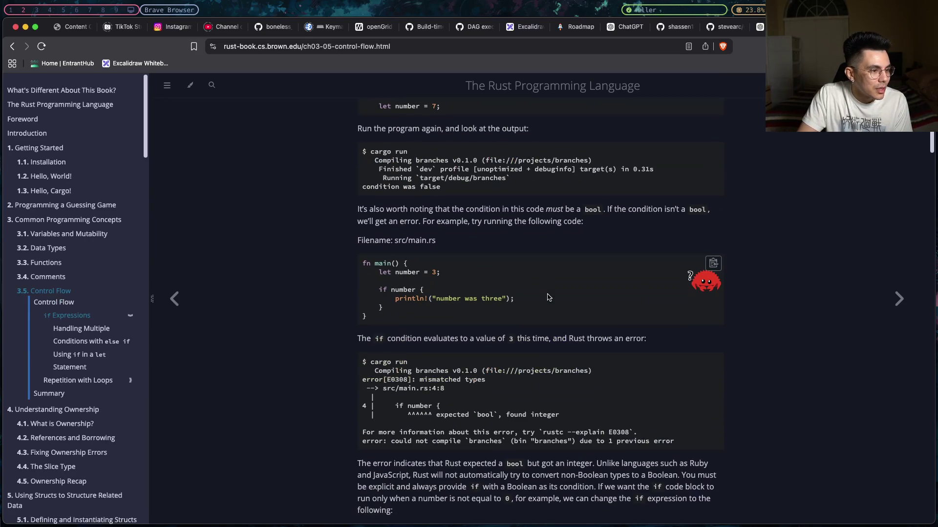
pyautogui.scroll(-5, 370, 392)
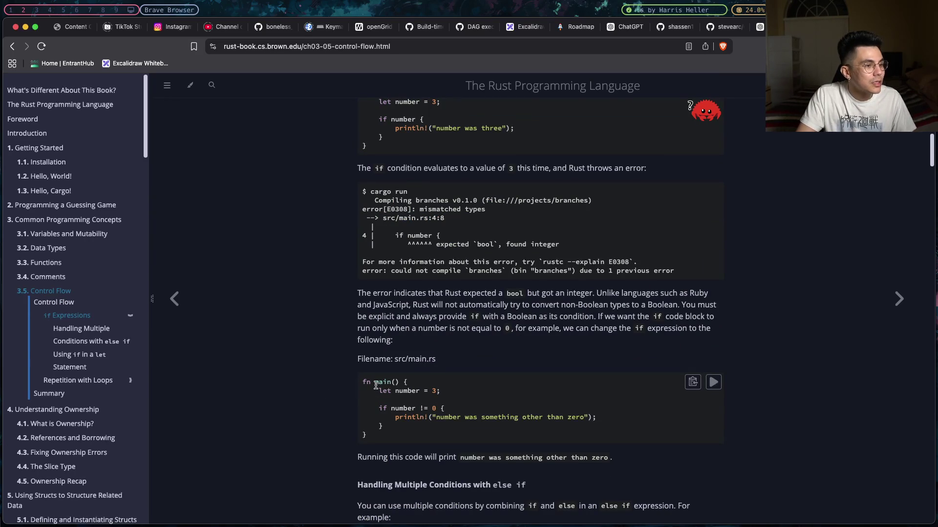
pyautogui.scroll(-2, 438, 382)
pyautogui.scroll(-6, 438, 382)
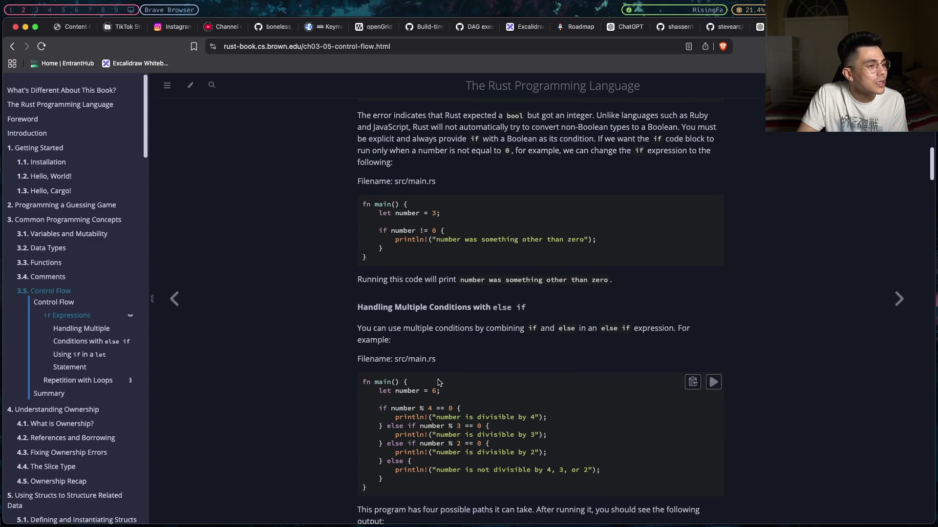
pyautogui.scroll(-10, 438, 382)
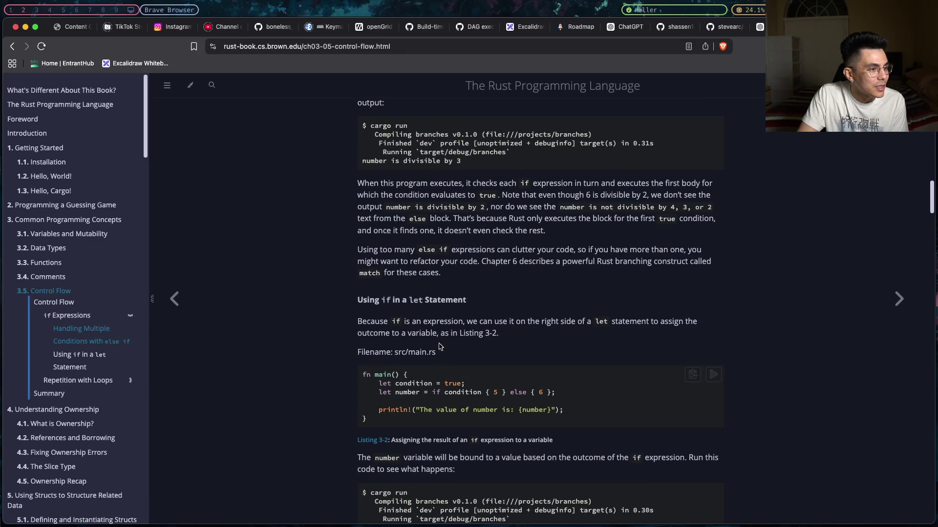
pyautogui.moveTo(393, 301); pyautogui.dragTo(426, 334)
pyautogui.scroll(-2, 426, 333)
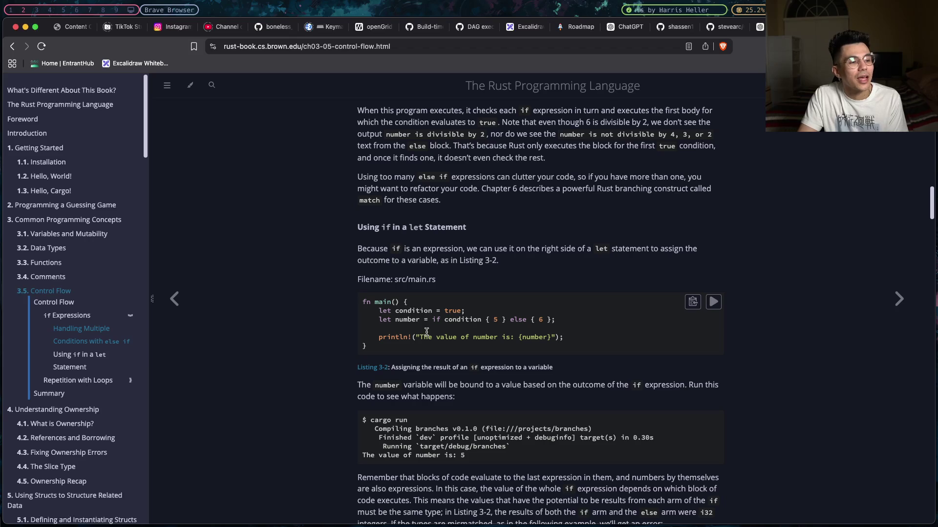
pyautogui.moveTo(420, 319); pyautogui.dragTo(378, 319)
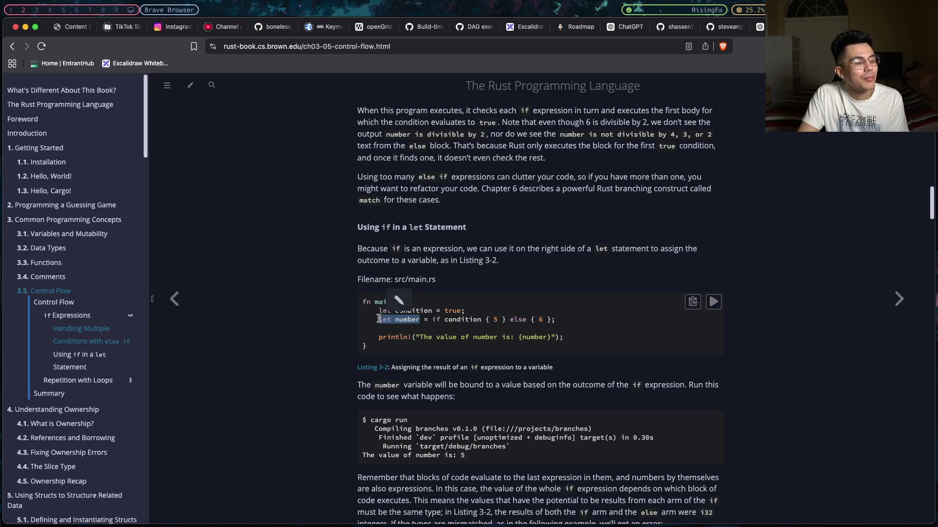
pyautogui.click(379, 319)
pyautogui.moveTo(378, 321); pyautogui.dragTo(553, 321)
pyautogui.click(554, 322)
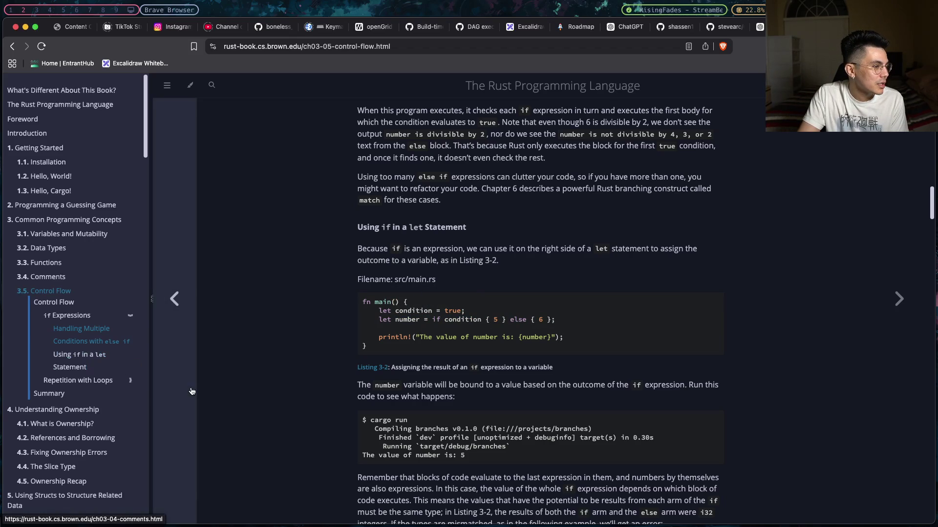
# - Highlight Listing 3-2's if-else expression, singling out the 5 and 6 arms
pyautogui.scroll(-1, 303, 384)
pyautogui.scroll(-2, 307, 383)
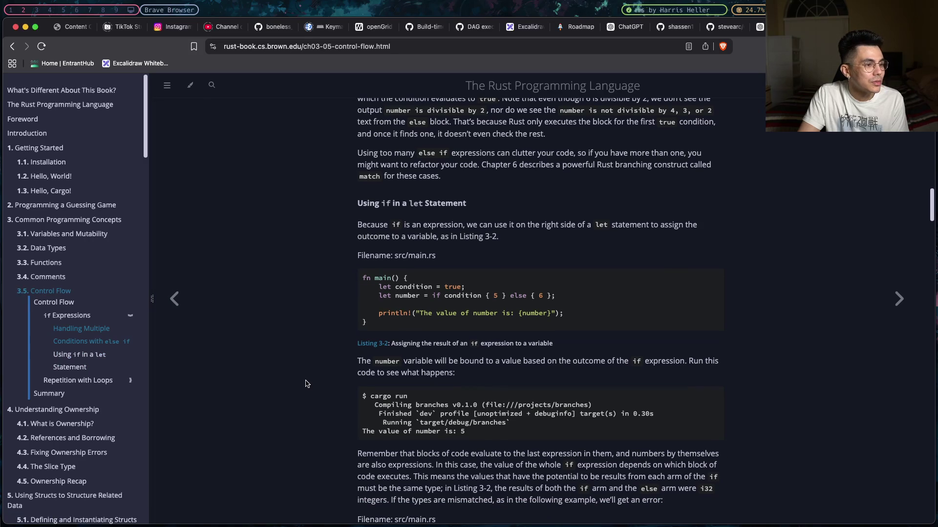
pyautogui.moveTo(396, 294); pyautogui.dragTo(561, 301)
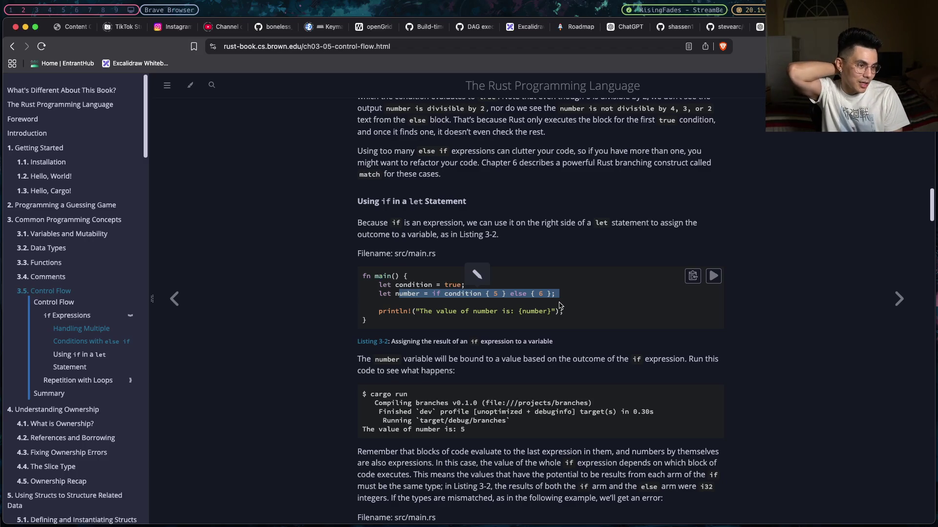
pyautogui.doubleClick(492, 293)
pyautogui.moveTo(509, 294); pyautogui.dragTo(556, 293)
pyautogui.click(554, 293)
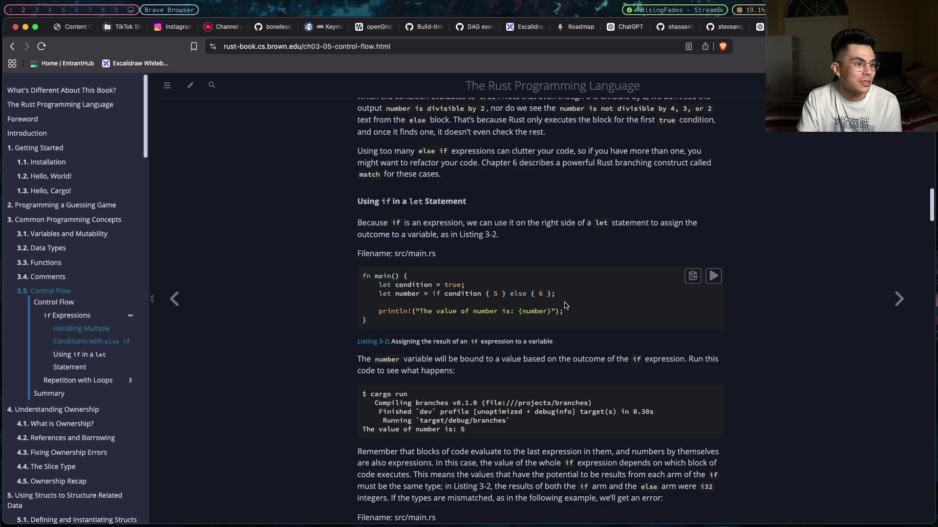
pyautogui.scroll(-1, 564, 306)
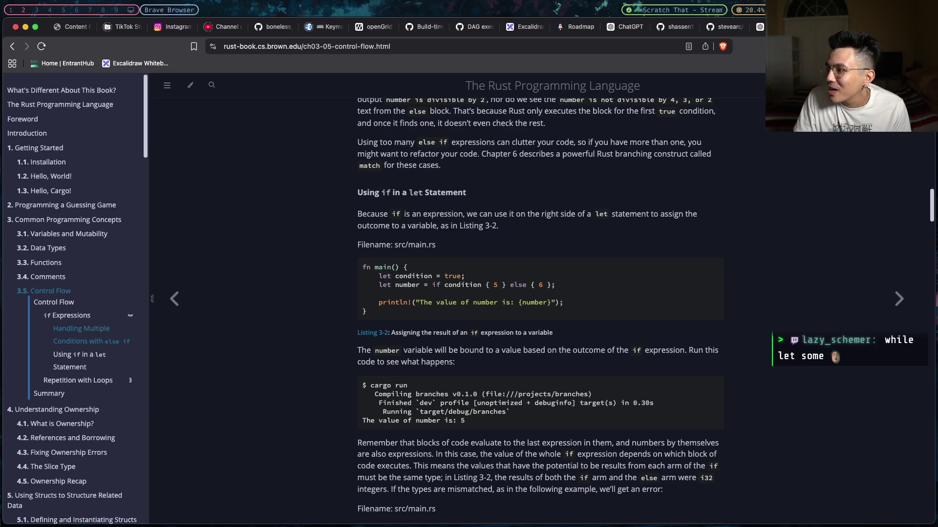
# - Scroll past Listing 3-2 to the E0308 incompatible if/else types error example
pyautogui.press('super+space')
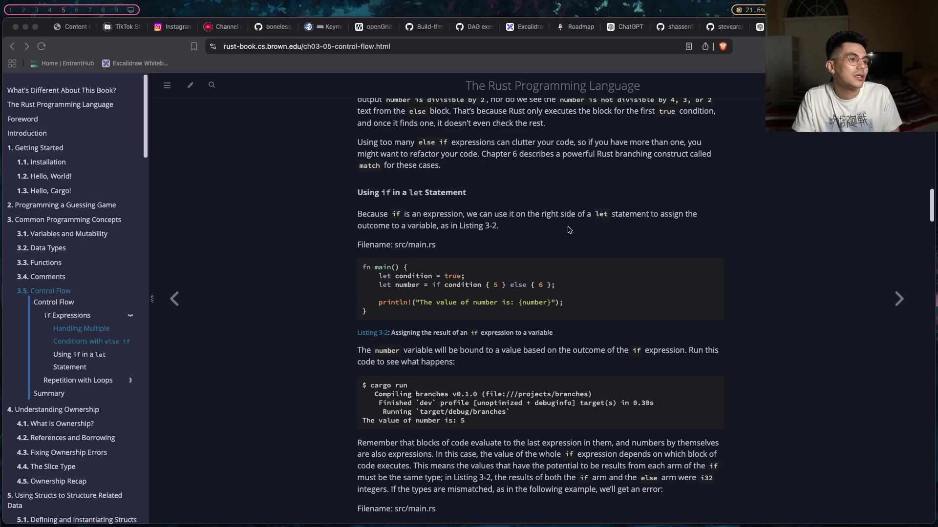
pyautogui.scroll(-1, 569, 229)
pyautogui.scroll(-1, 569, 230)
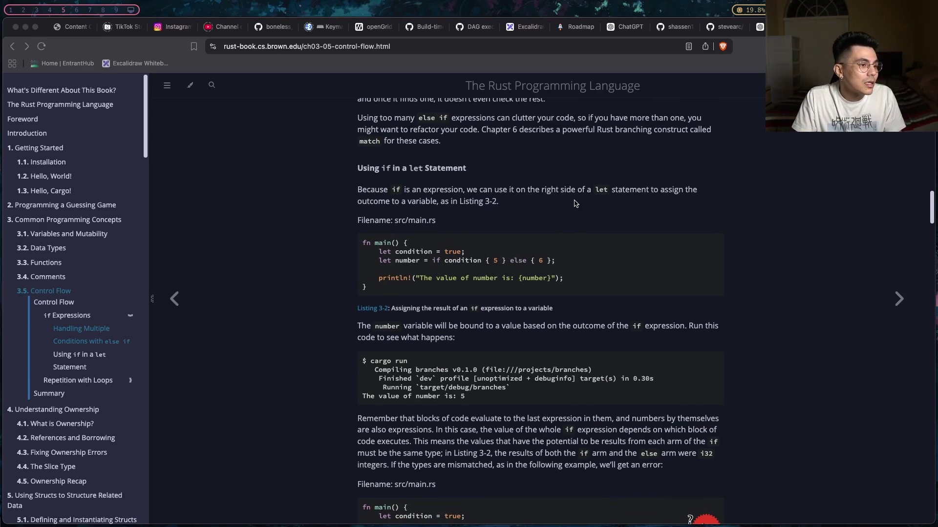
pyautogui.scroll(-2, 575, 204)
pyautogui.scroll(-3, 583, 214)
pyautogui.scroll(-3, 582, 213)
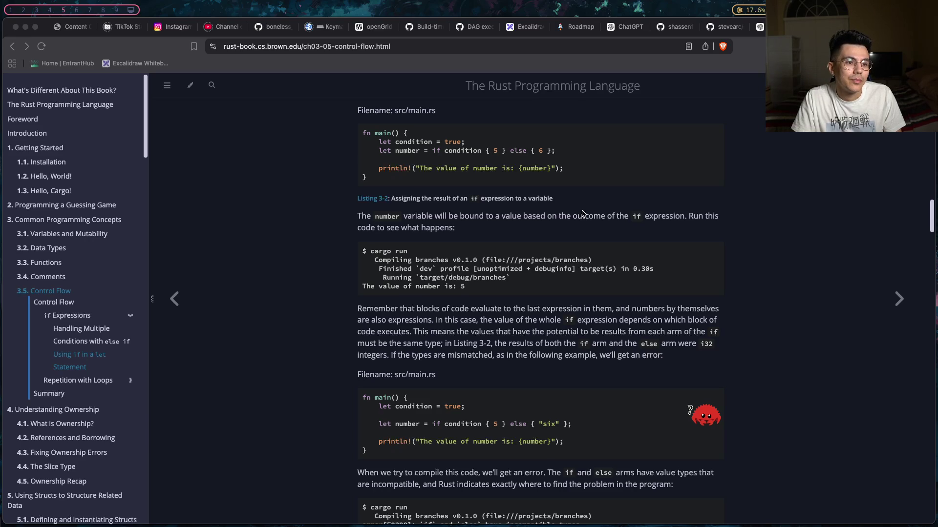
pyautogui.scroll(-8, 582, 213)
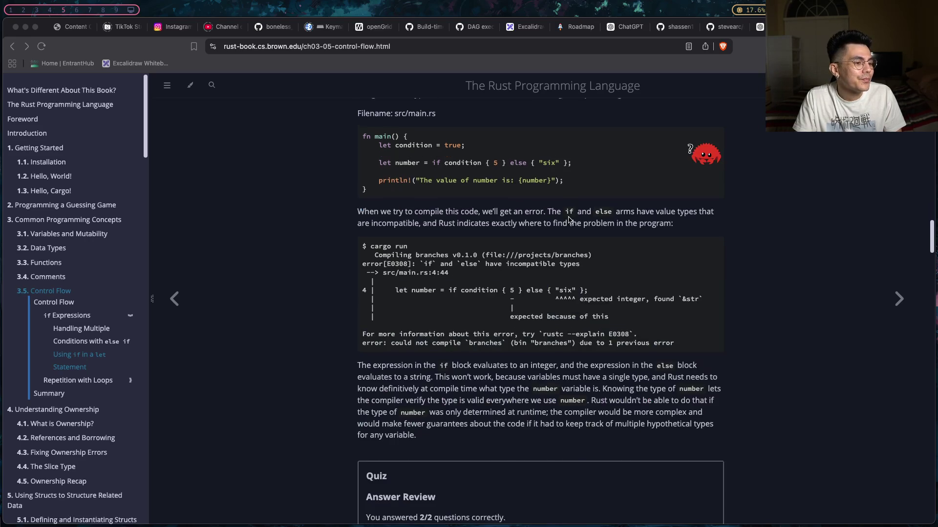
# - Scroll to Returning Values from Loops and bring its counter example into view
pyautogui.scroll(-12, 570, 221)
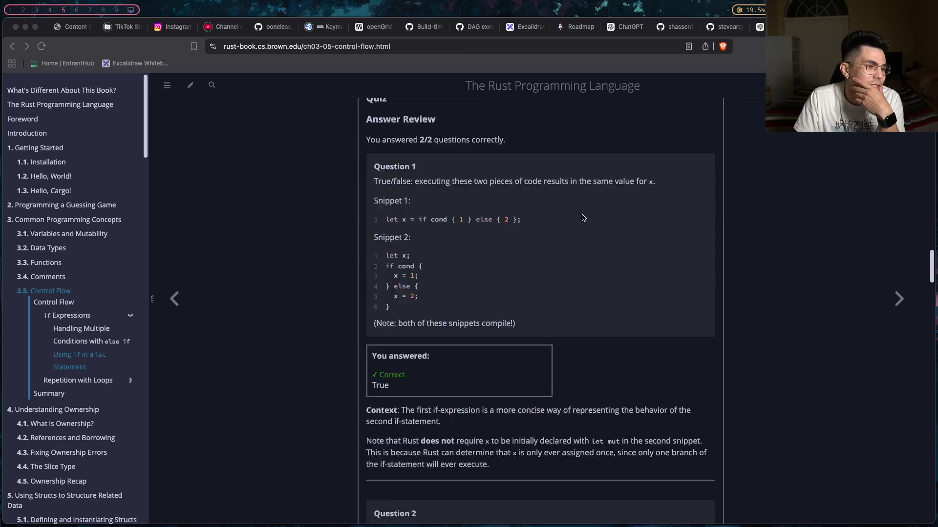
pyautogui.scroll(-4, 596, 221)
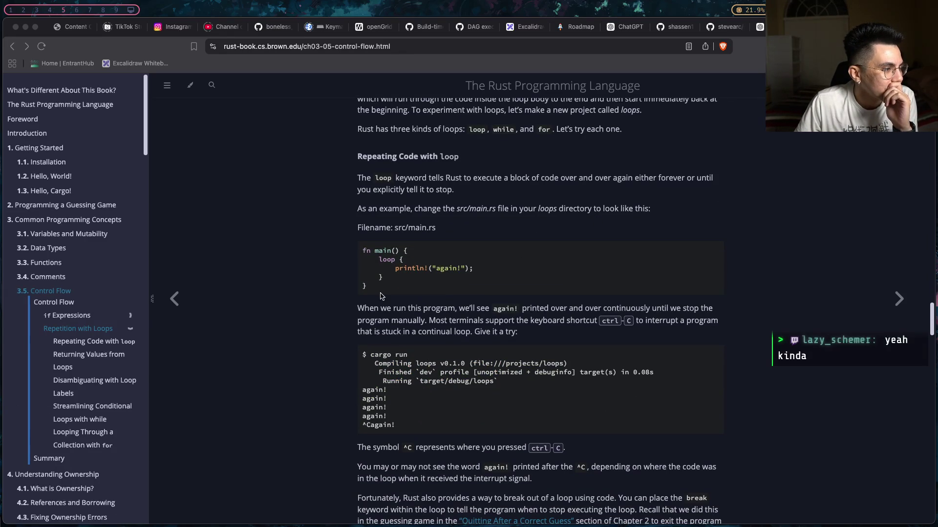
pyautogui.scroll(1, 380, 295)
pyautogui.scroll(-2, 380, 294)
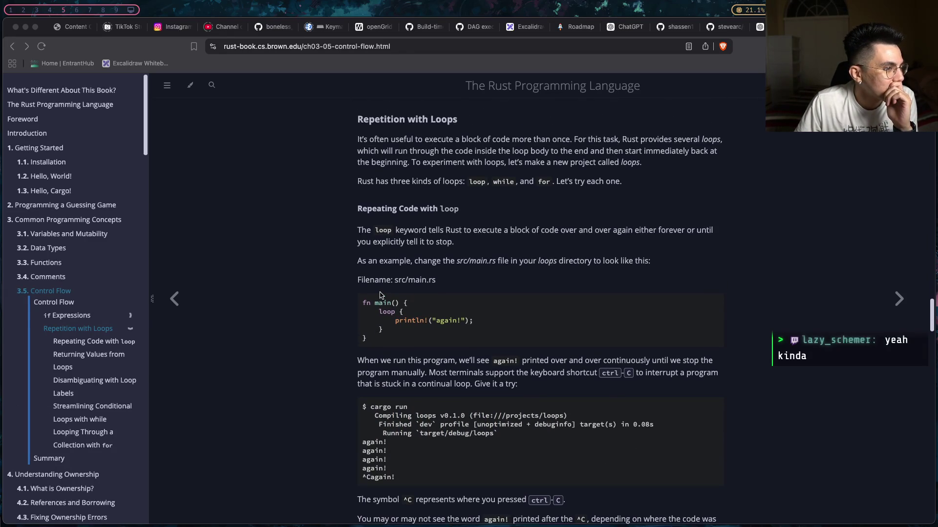
pyautogui.scroll(-2, 380, 296)
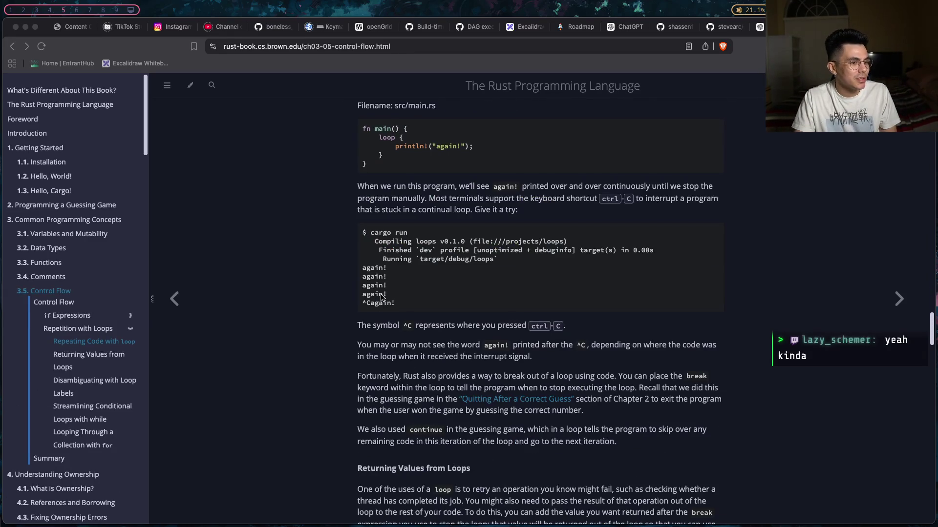
pyautogui.scroll(-6, 382, 298)
pyautogui.scroll(9, 381, 298)
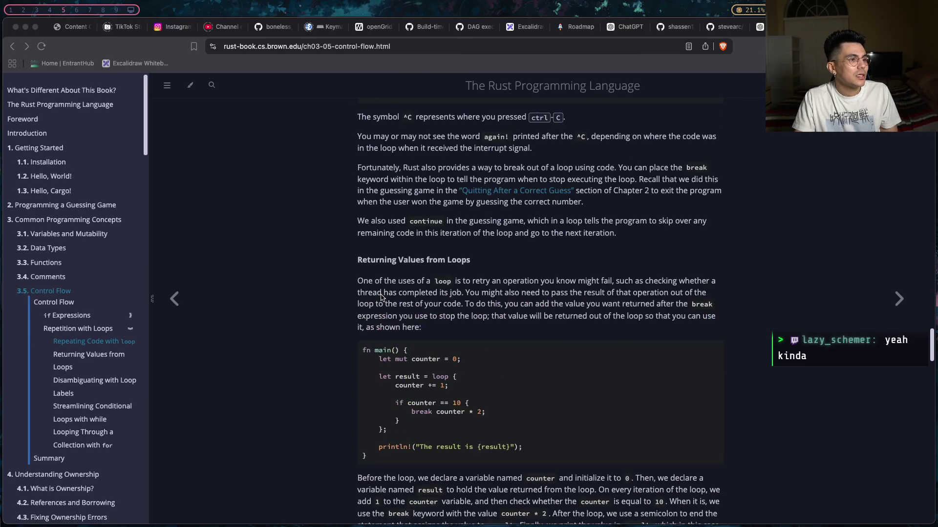
pyautogui.scroll(4, 400, 333)
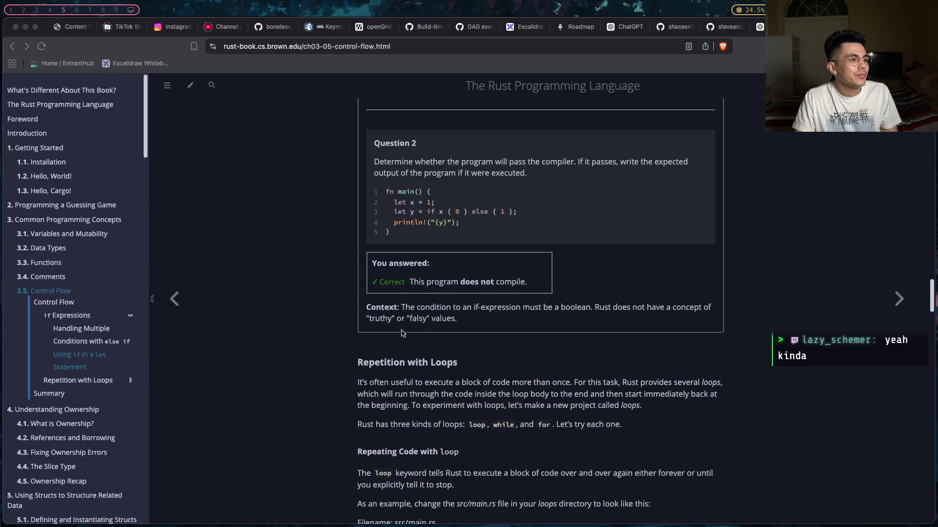
pyautogui.scroll(4, 402, 333)
pyautogui.scroll(-9, 401, 332)
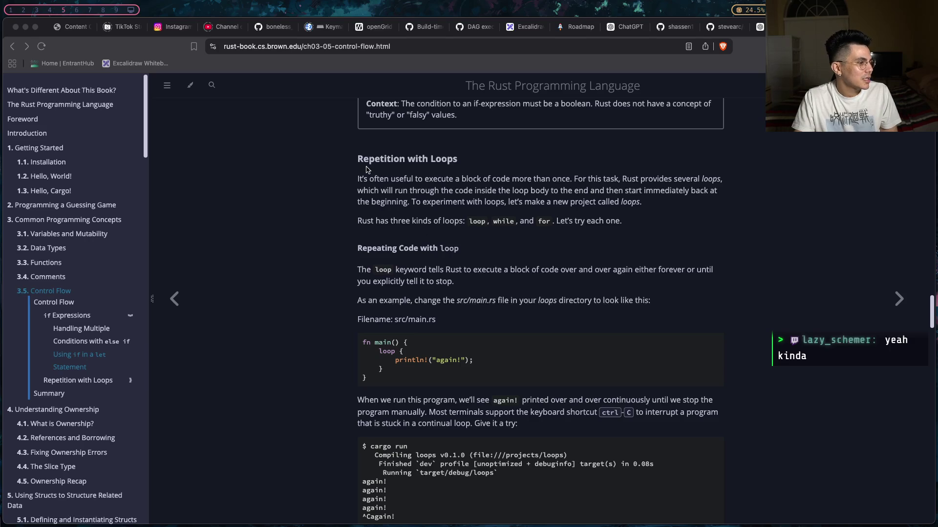
pyautogui.moveTo(394, 270); pyautogui.dragTo(454, 281)
pyautogui.scroll(-3, 454, 360)
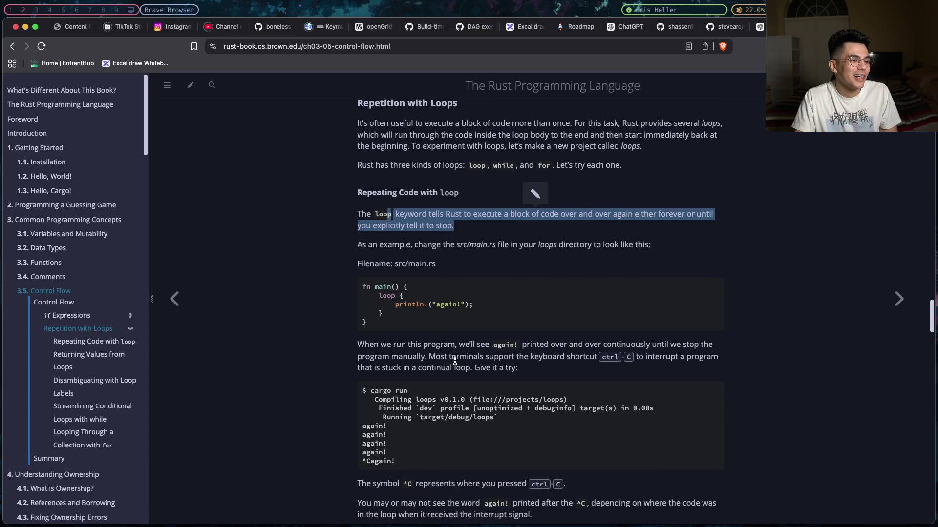
pyautogui.scroll(-5, 455, 360)
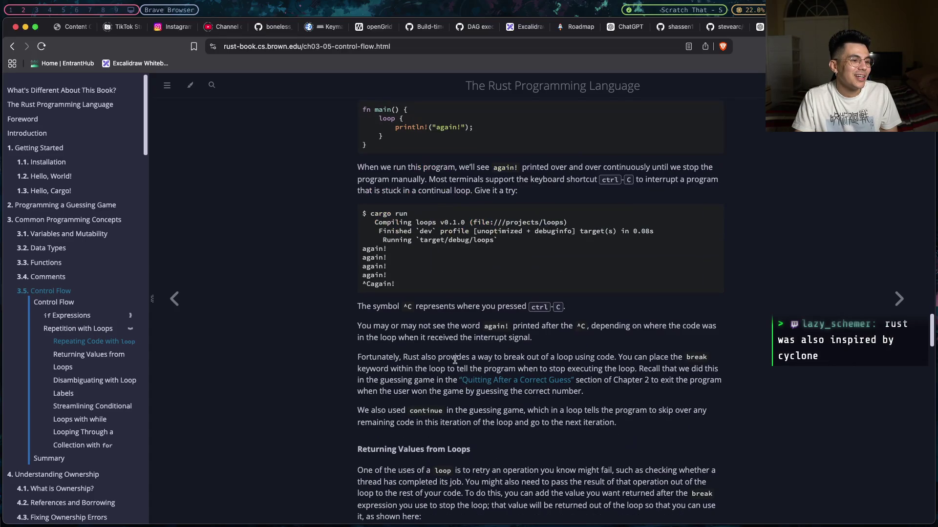
pyautogui.scroll(-2, 454, 360)
pyautogui.scroll(-2, 454, 362)
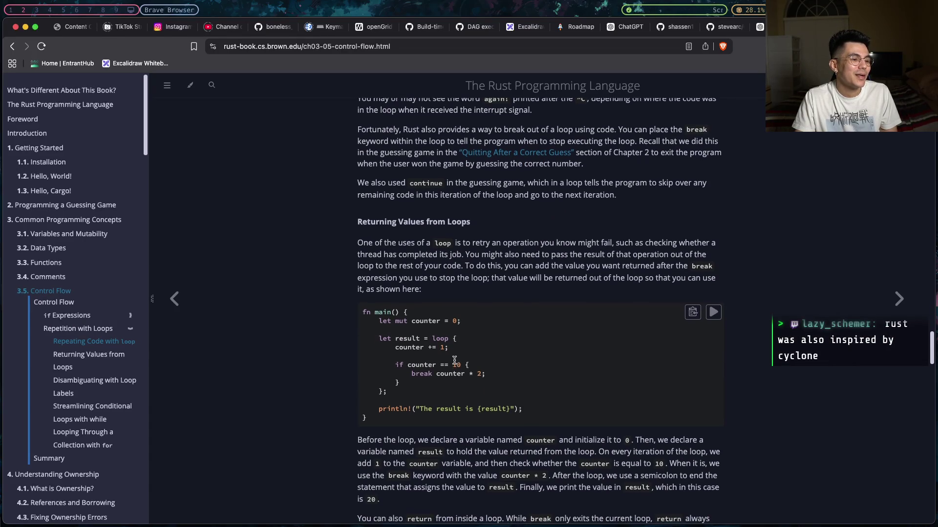
pyautogui.scroll(-1, 454, 363)
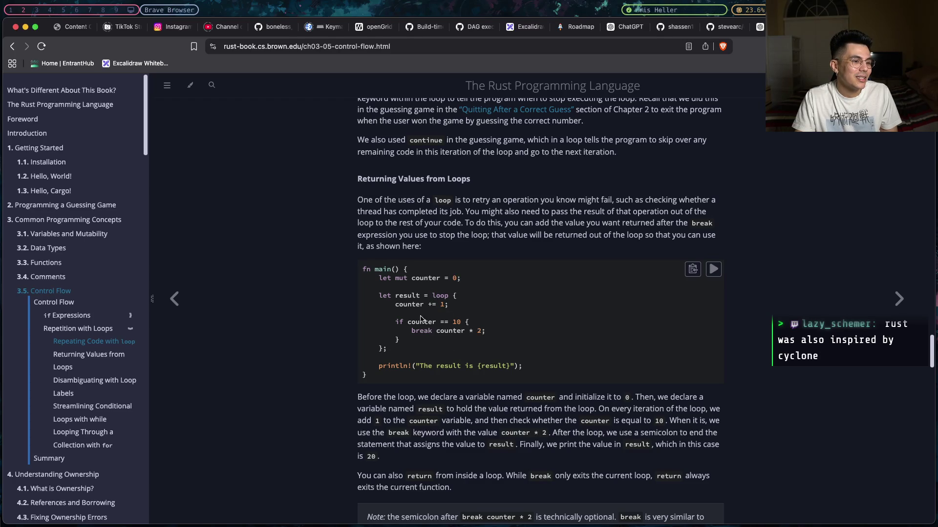
pyautogui.moveTo(394, 321); pyautogui.dragTo(441, 341)
pyautogui.click(438, 341)
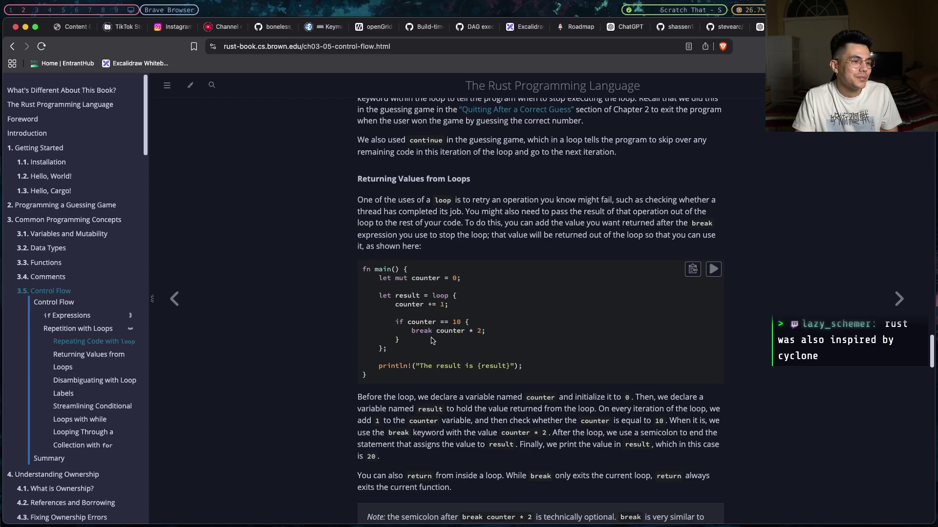
# - Highlight the example's let result = assignment, the loop body and the whole loop expression
pyautogui.moveTo(427, 296); pyautogui.dragTo(381, 296)
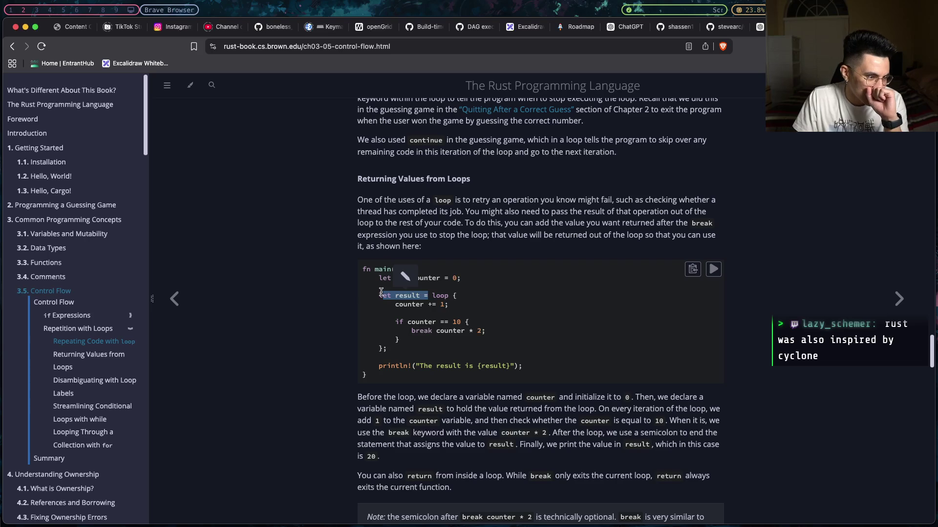
pyautogui.scroll(-1, 381, 292)
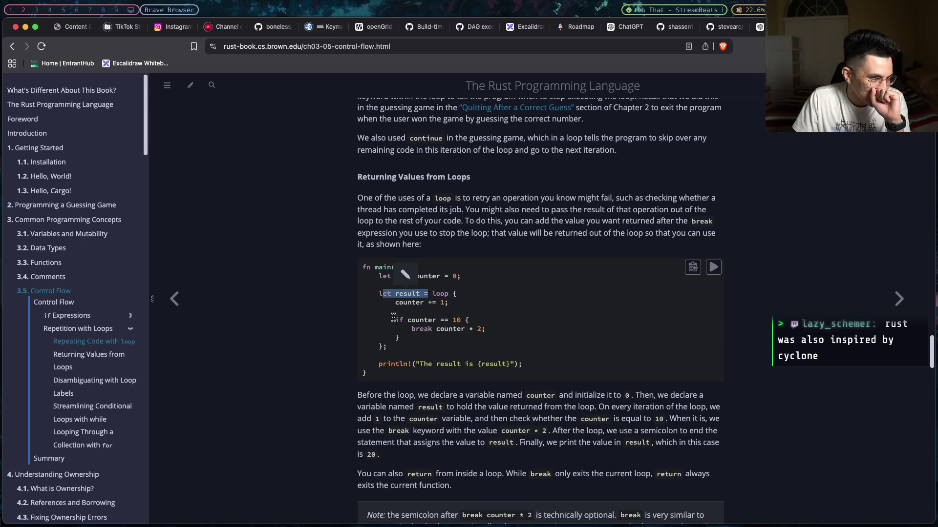
pyautogui.click(408, 340)
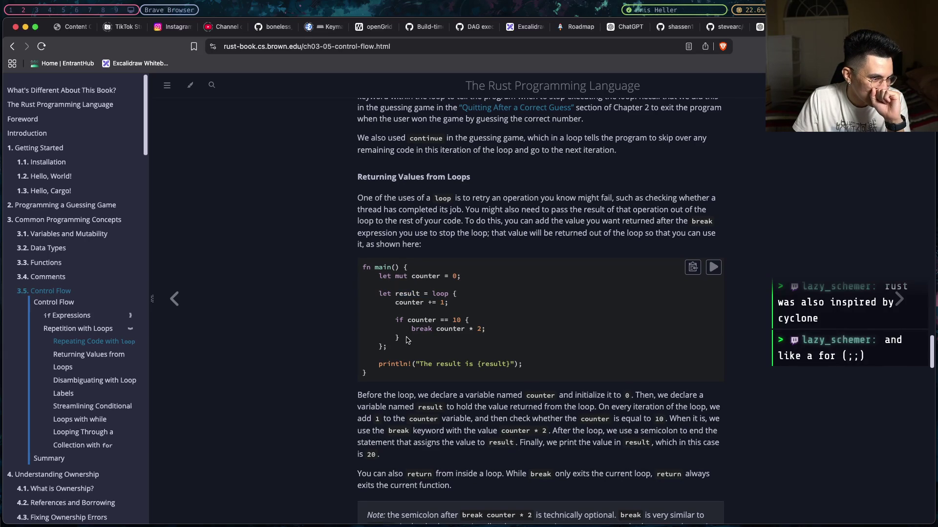
pyautogui.scroll(-1, 408, 340)
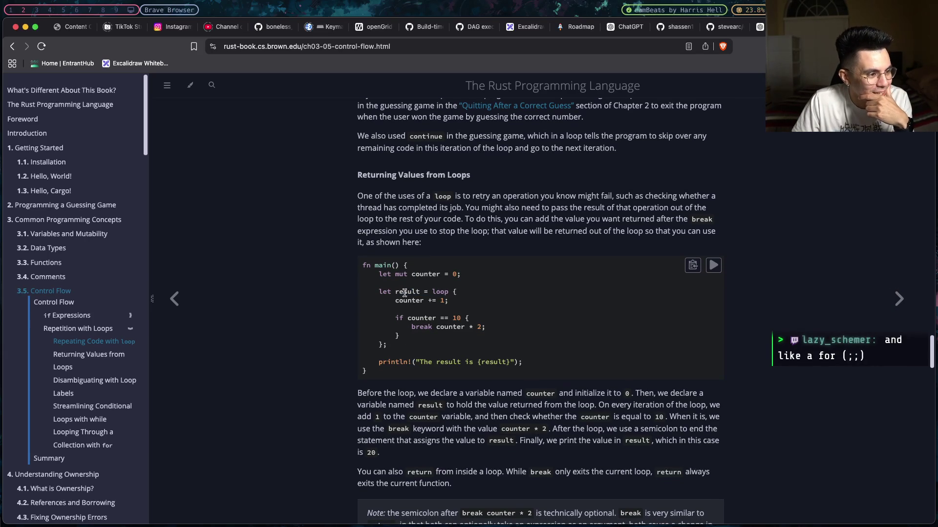
pyautogui.moveTo(433, 293)
pyautogui.mouseDown()
pyautogui.moveTo(451, 331)
pyautogui.moveTo(443, 338)
pyautogui.mouseUp()
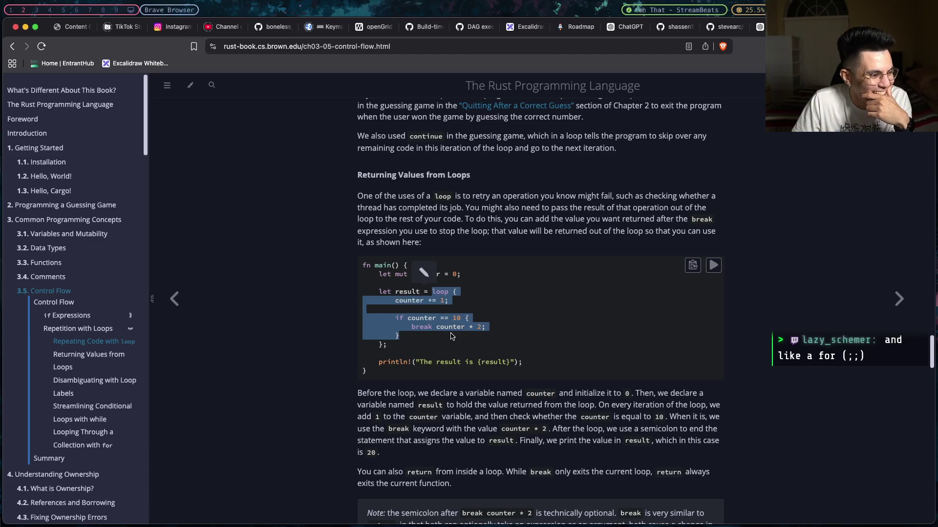
pyautogui.click(443, 338)
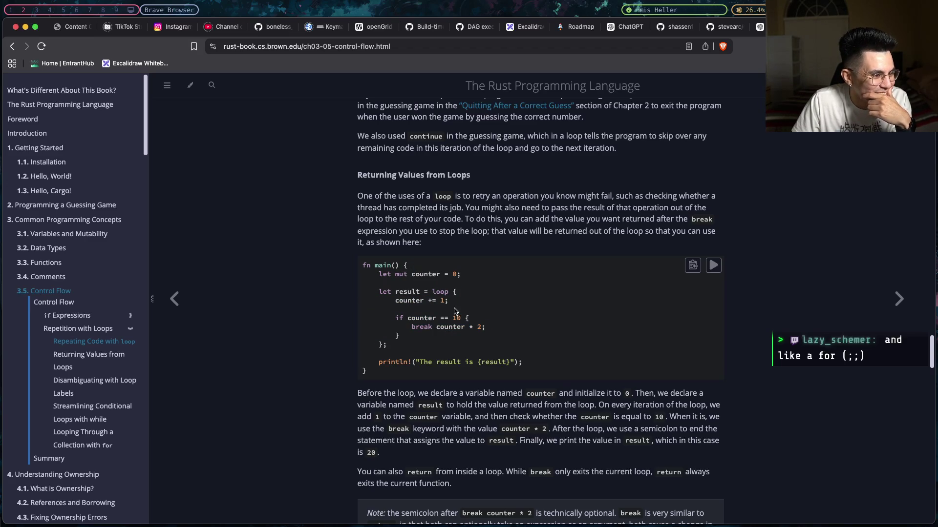
pyautogui.scroll(-1, 450, 311)
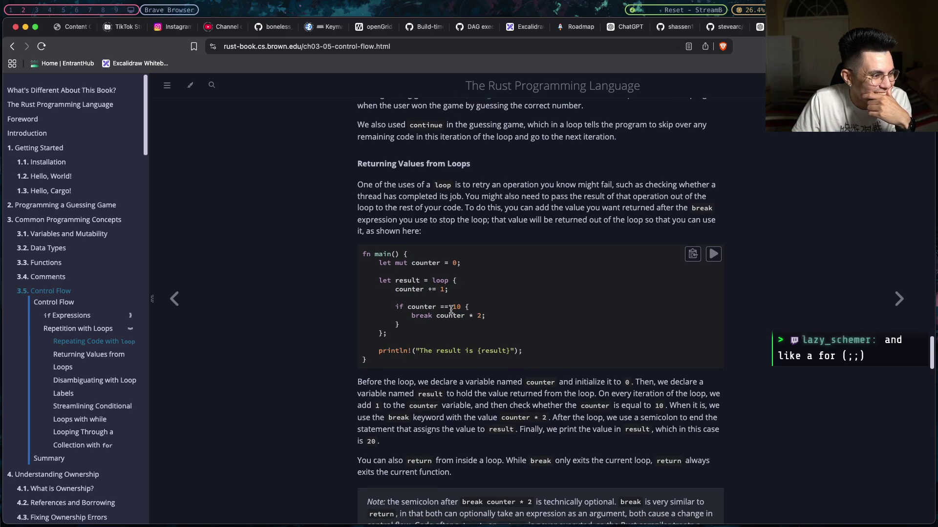
pyautogui.moveTo(436, 281); pyautogui.dragTo(449, 327)
pyautogui.scroll(-1, 449, 327)
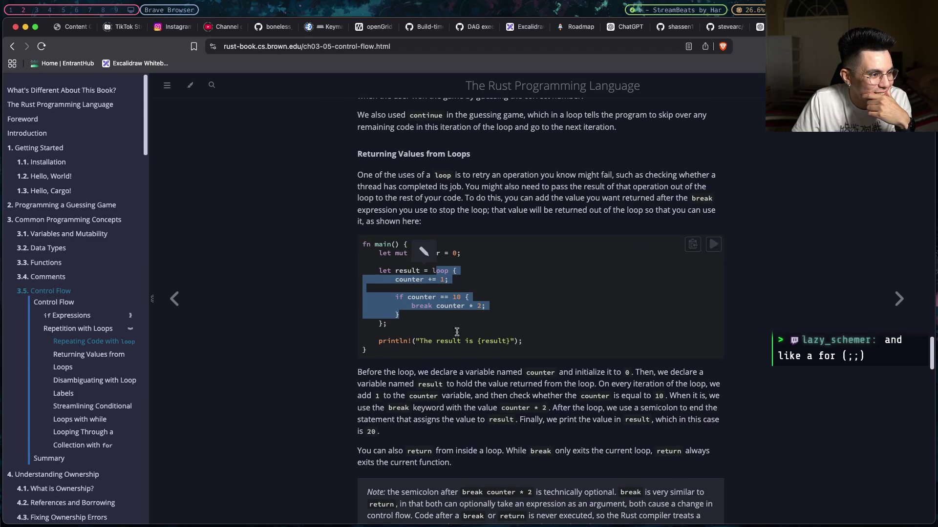
pyautogui.click(452, 322)
# - Highlight counter = 0 and the break value counter * 2, then switch to the Rustlings terminal
pyautogui.moveTo(412, 253); pyautogui.dragTo(465, 254)
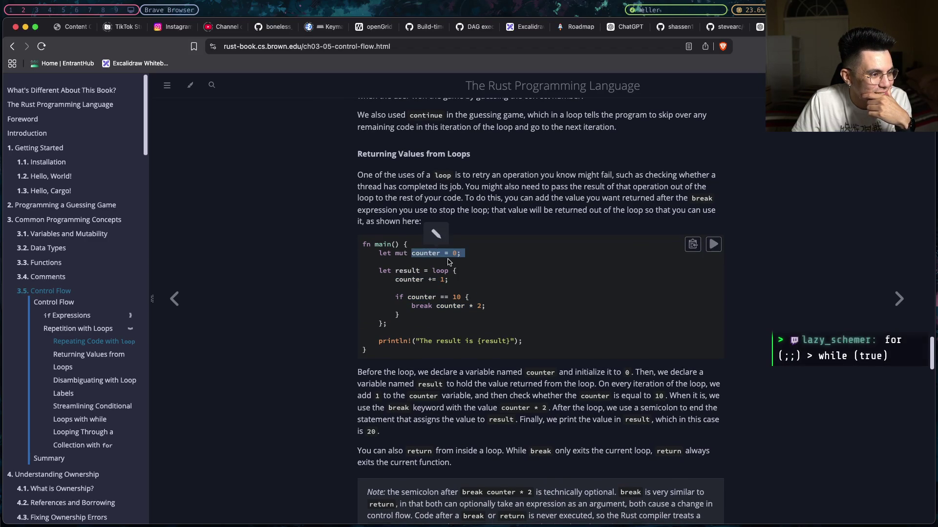
pyautogui.click(449, 263)
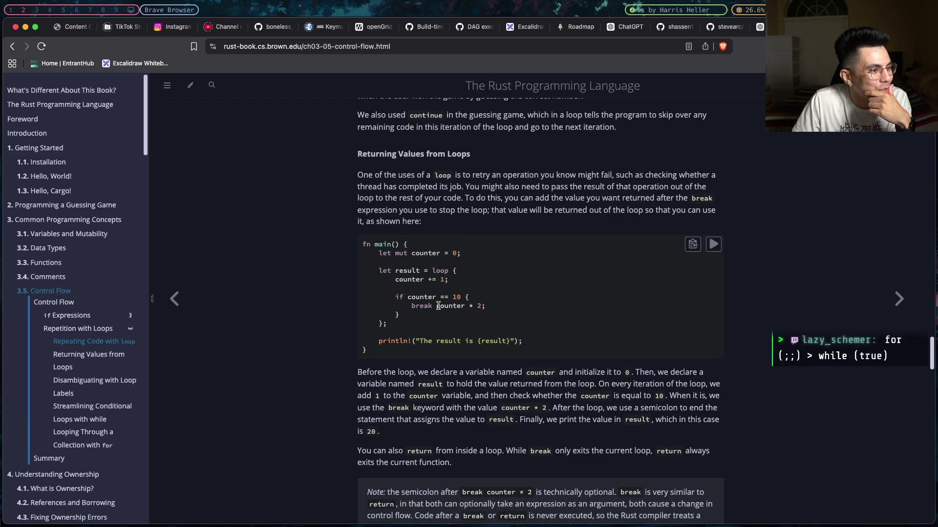
pyautogui.moveTo(435, 306); pyautogui.dragTo(486, 306)
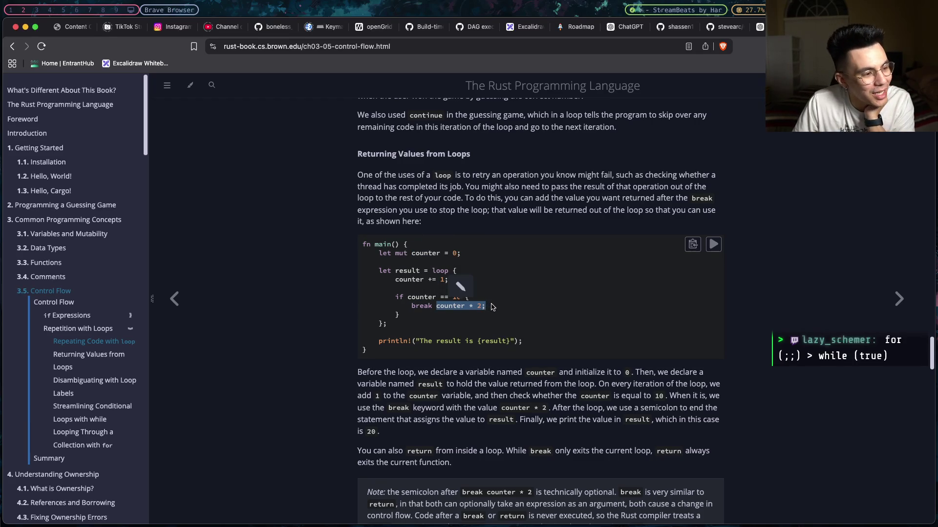
pyautogui.click(492, 307)
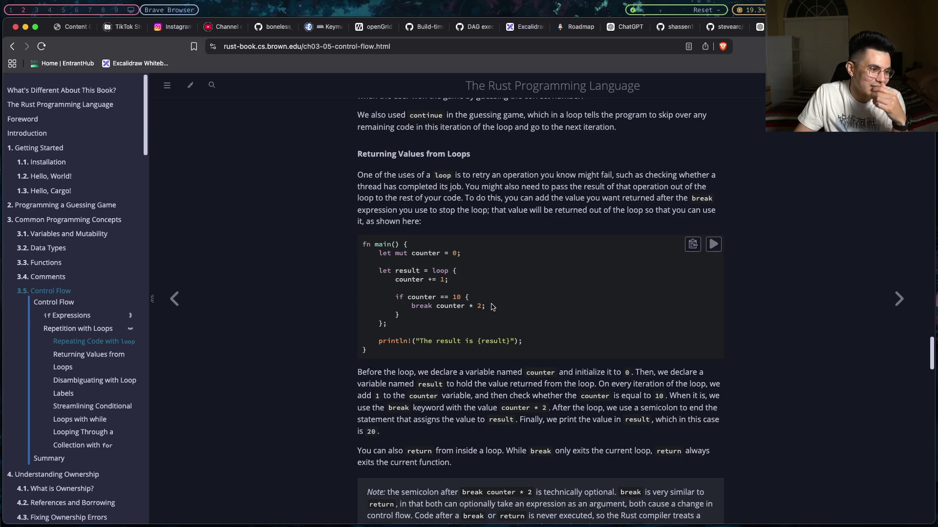
pyautogui.scroll(-1, 619, 371)
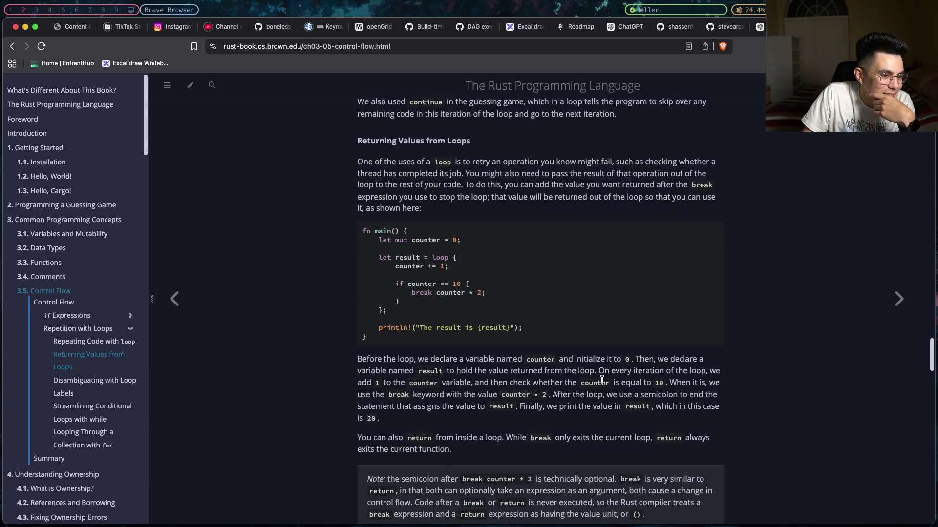
pyautogui.scroll(-1, 601, 380)
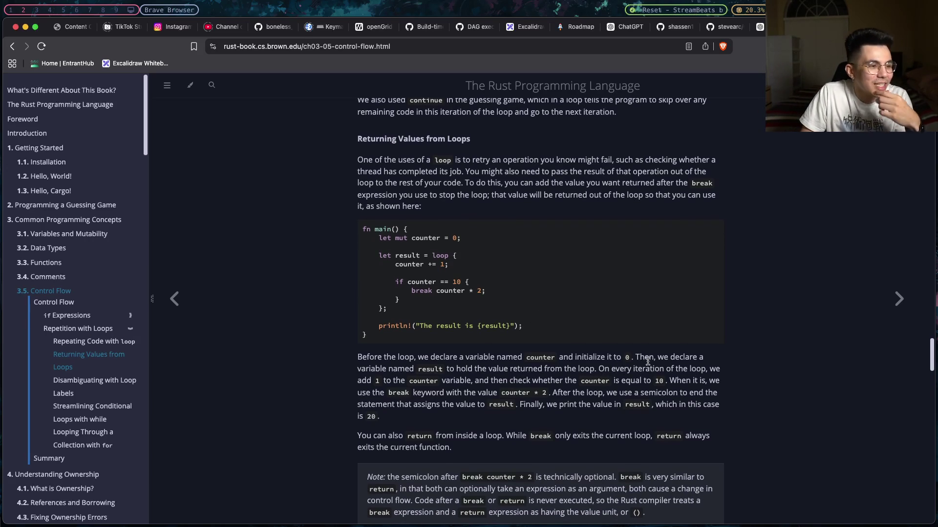
pyautogui.press('super+Tab')
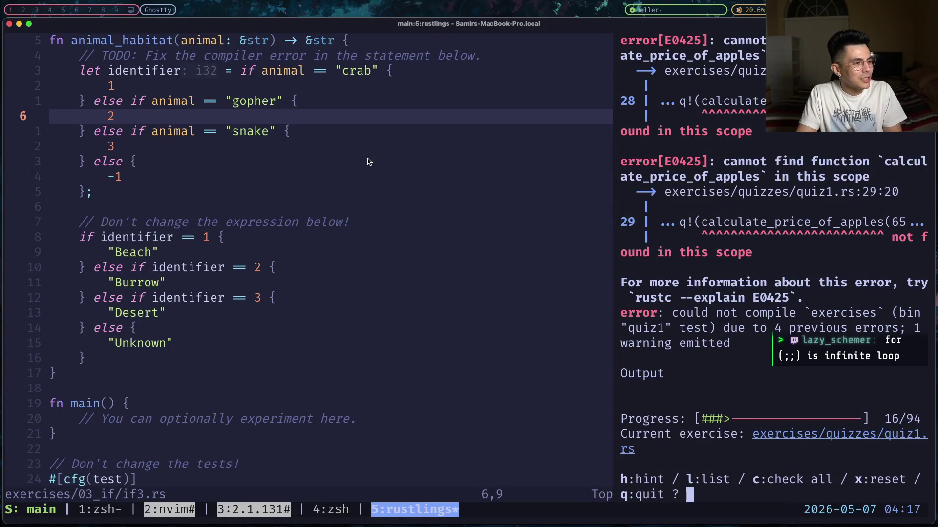
# - Open quiz1.rs in Neovim through the project file finder filtered by 'quiz'
pyautogui.click(364, 176)
pyautogui.press('space')
pyautogui.press('f')
pyautogui.press('f')
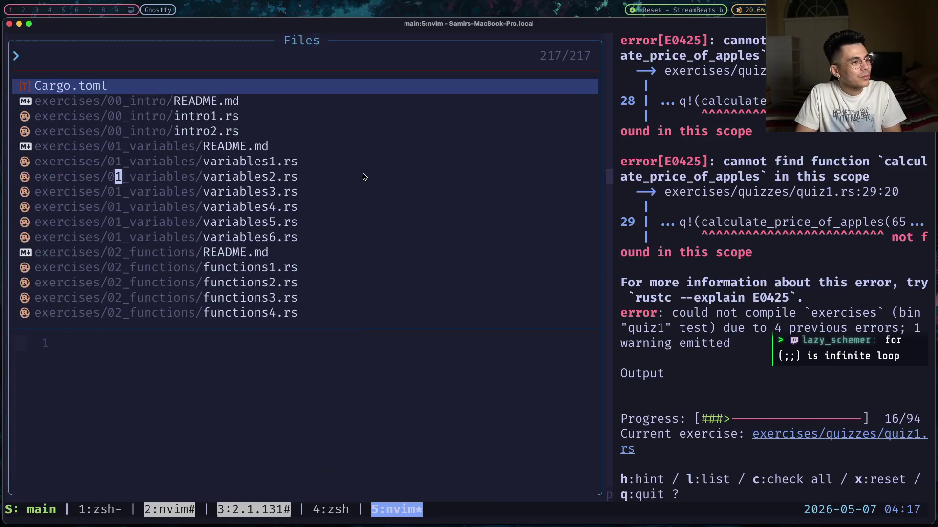
pyautogui.write('quiz')
pyautogui.press('Return')
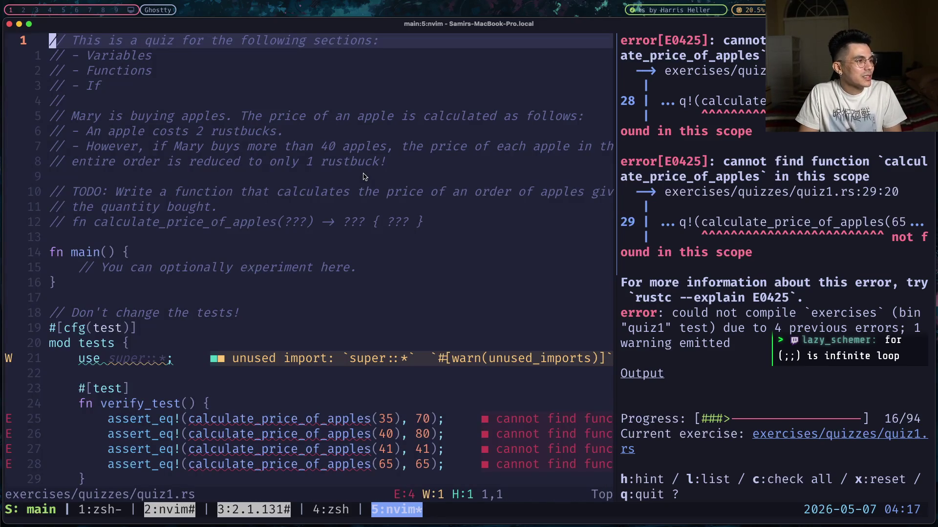
# - Read the apple-pricing TODO and open new blank lines above fn main
pyautogui.click(363, 174)
pyautogui.press('}')
pyautogui.press('}')
pyautogui.press('}')
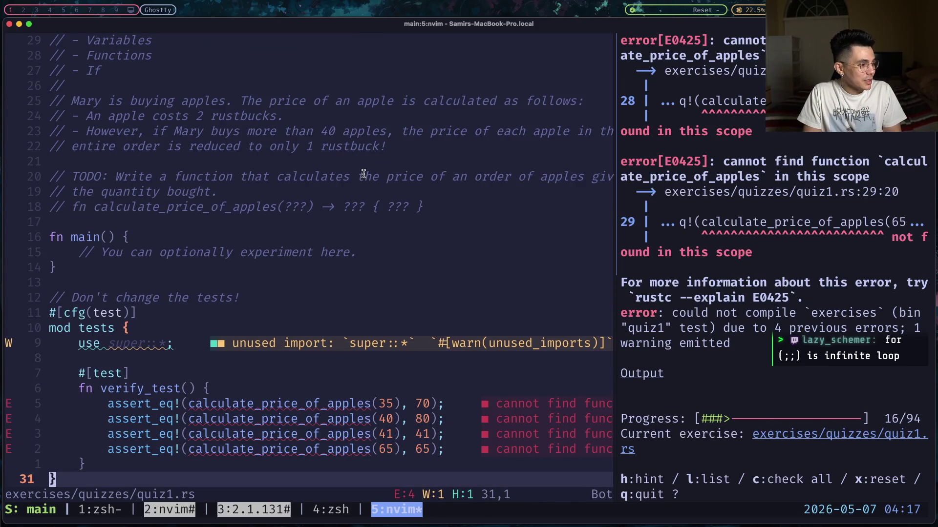
pyautogui.press('{')
pyautogui.press('{')
pyautogui.press('{')
pyautogui.press('{')
pyautogui.press('{')
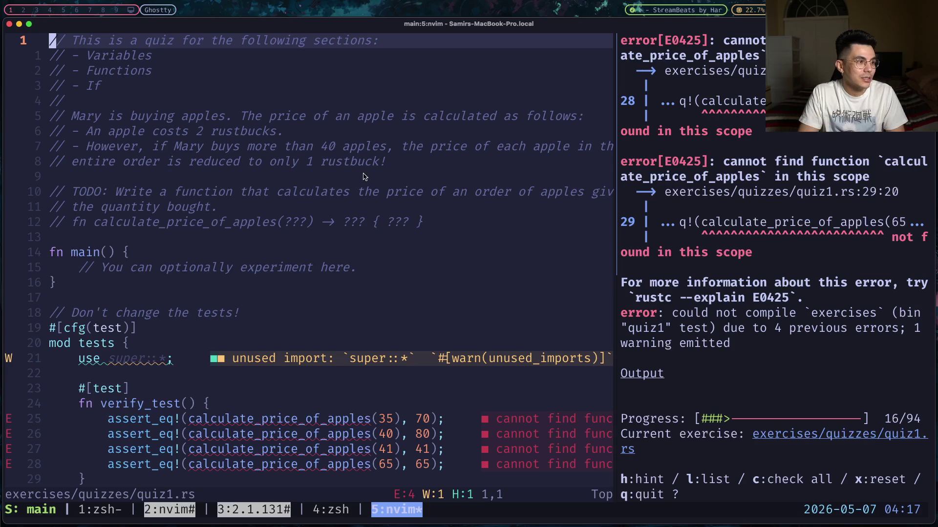
pyautogui.press('j')
pyautogui.press('j')
pyautogui.press('j')
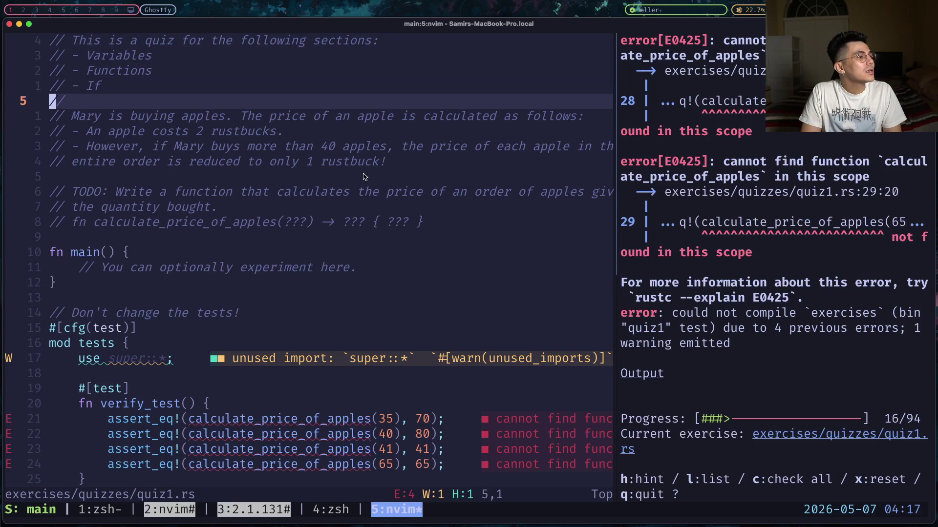
pyautogui.press('j')
pyautogui.press('j')
pyautogui.press('j')
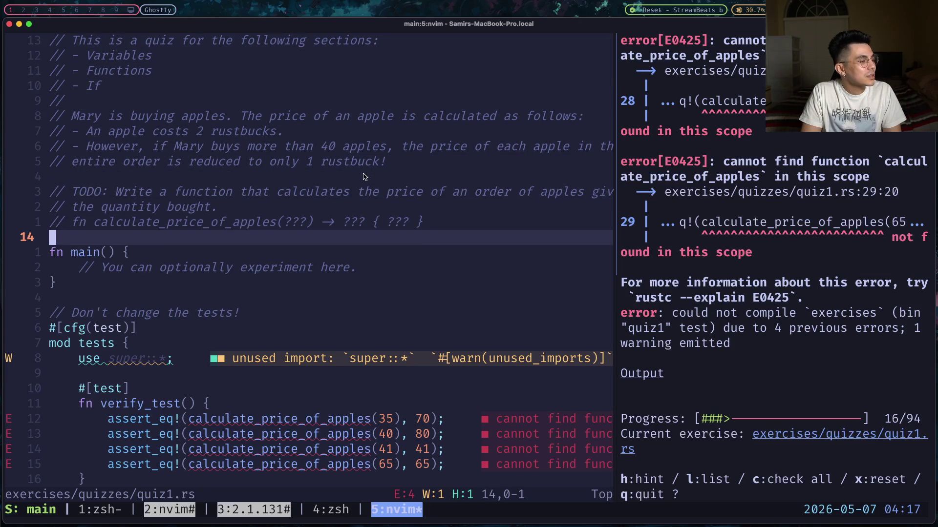
pyautogui.press('j')
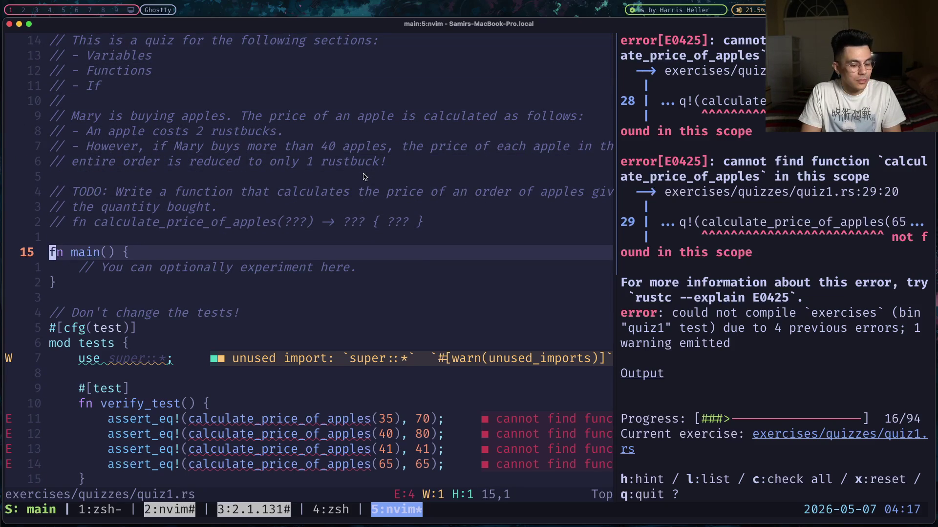
pyautogui.press('O')
pyautogui.press('Return')
# - Type the signature fn calculate_price_of_apples(price: i32) -> i32 {, correcting typos along the way
pyautogui.press('Up')
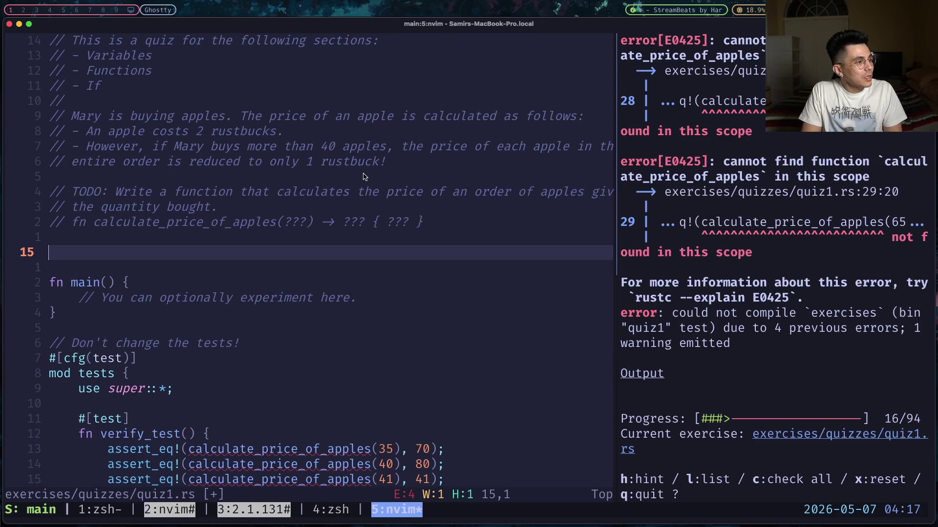
pyautogui.write('fn calculate')
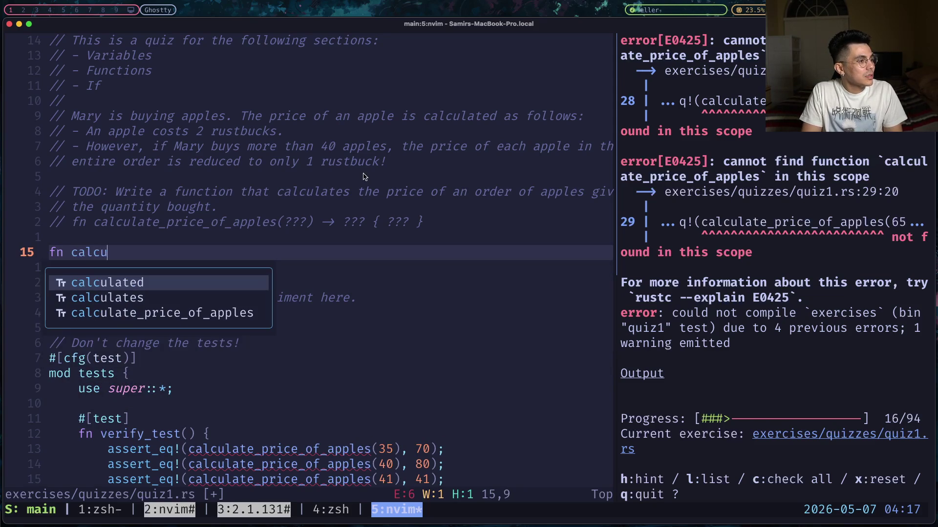
pyautogui.write('_price_op')
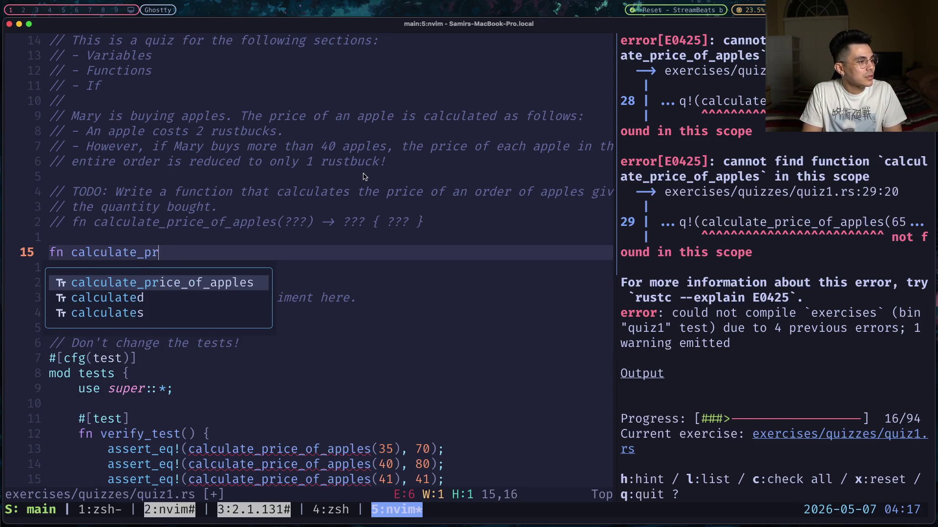
pyautogui.press('BackSpace')
pyautogui.write('f')
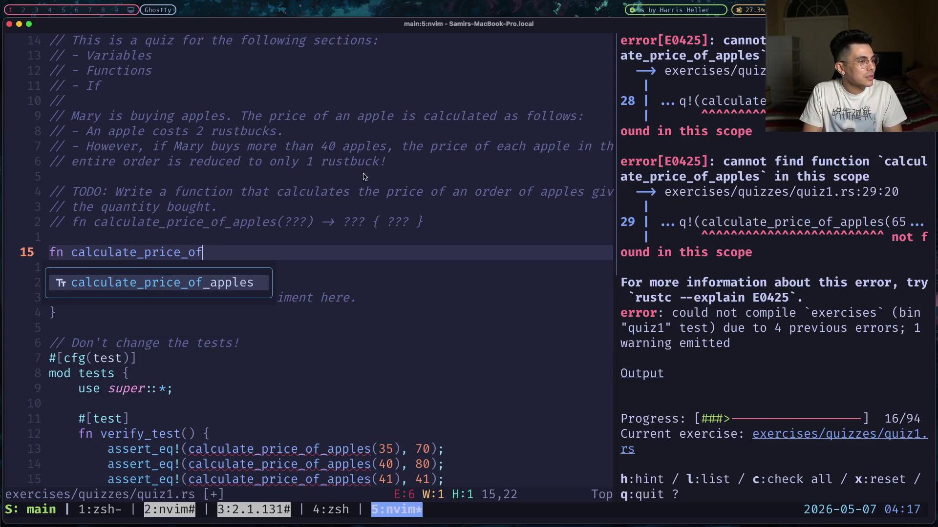
pyautogui.write('_apples')
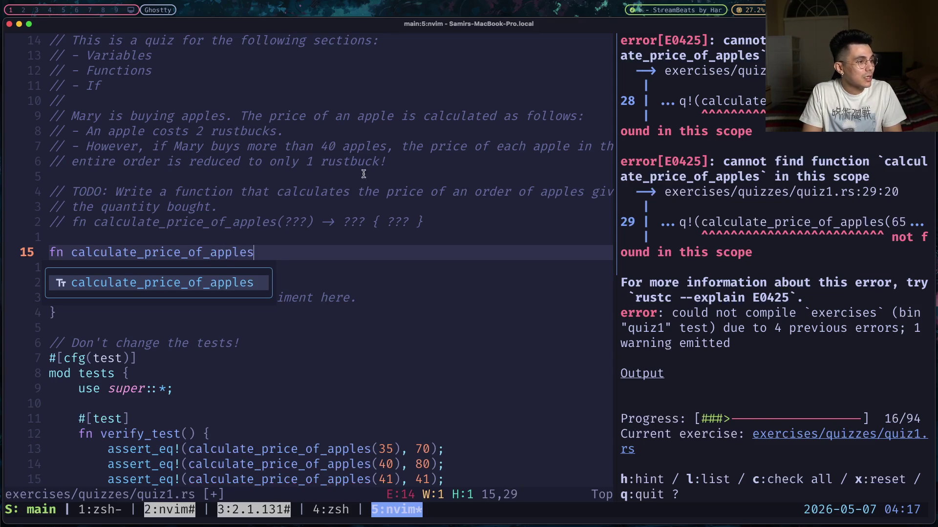
pyautogui.write('(')
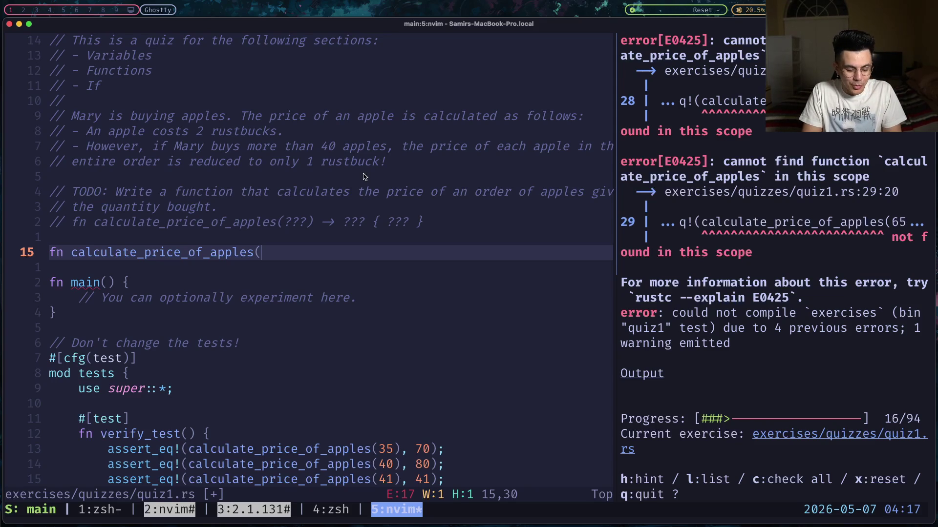
pyautogui.write('cost:')
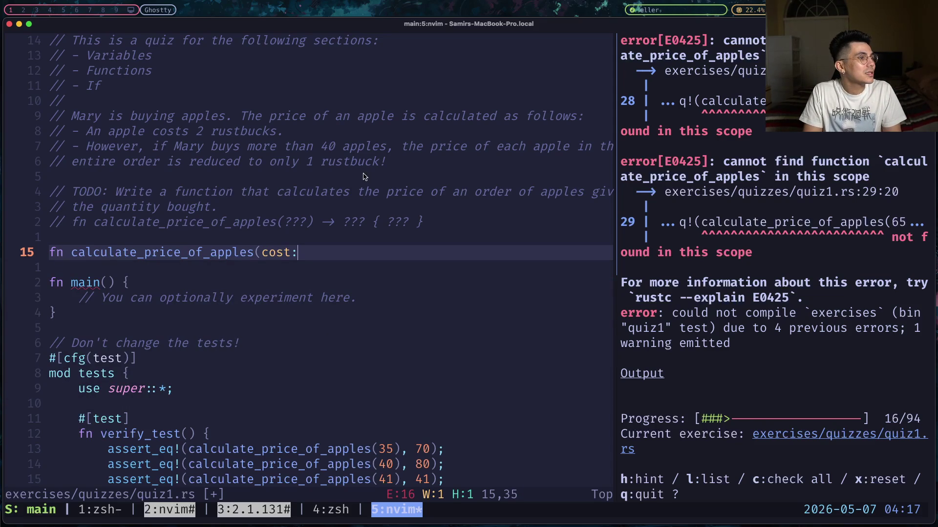
pyautogui.press('BackSpace')
pyautogui.press('BackSpace')
pyautogui.press('BackSpace')
pyautogui.press('BackSpace')
pyautogui.press('BackSpace')
pyautogui.write('pric')
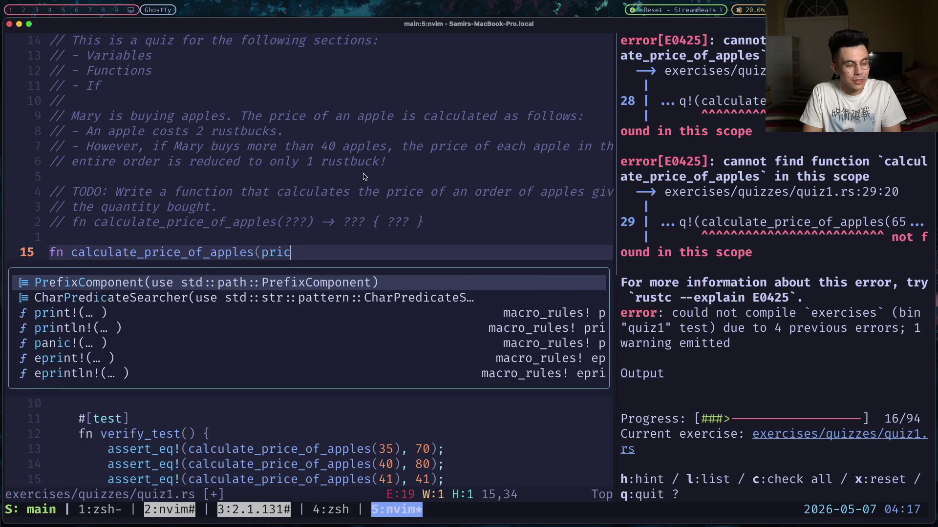
pyautogui.write('e: i32) ->')
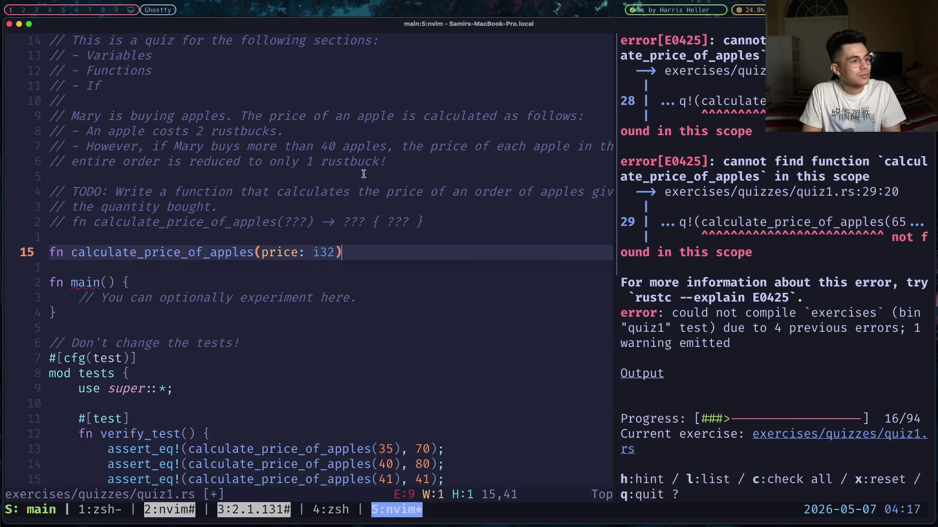
pyautogui.write(' i32')
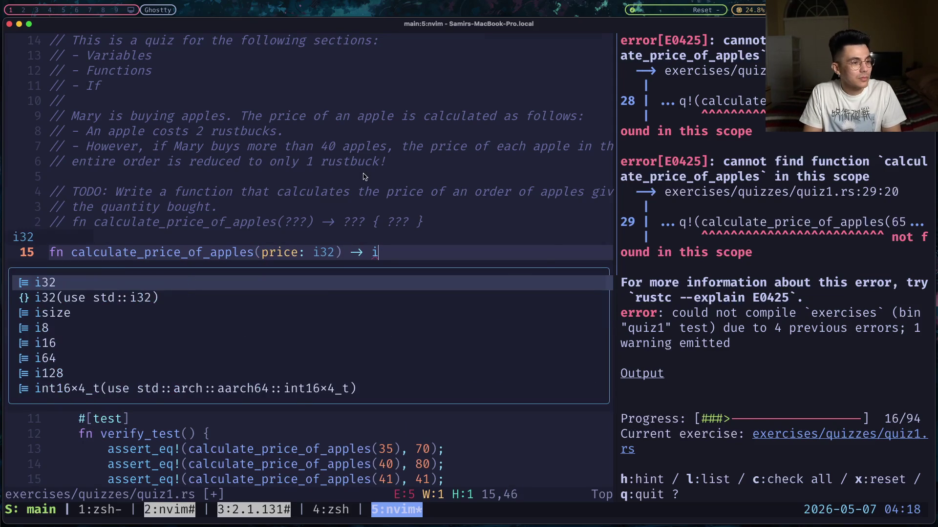
pyautogui.write(' {')
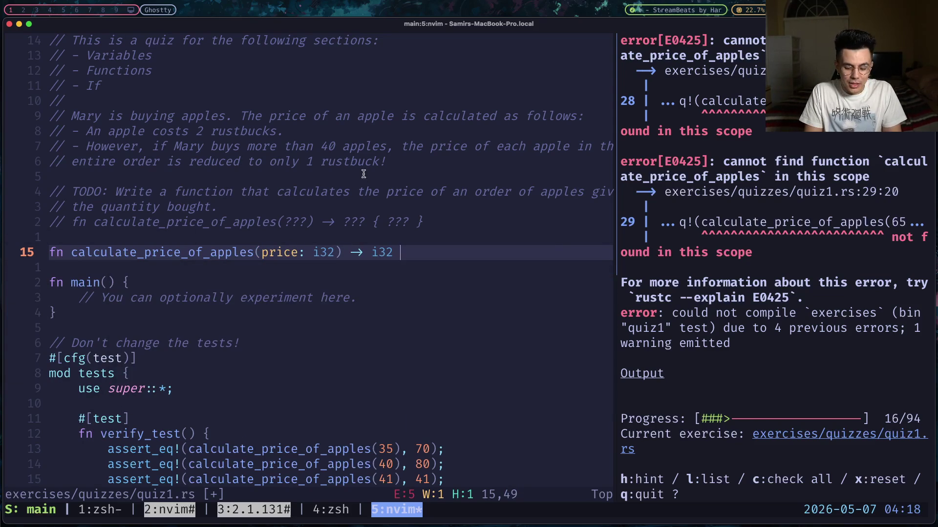
# - Close the function with a brace, leaving an empty body, and return to normal mode
pyautogui.press('Return')
pyautogui.press('Return')
pyautogui.press('Return')
pyautogui.write('}')
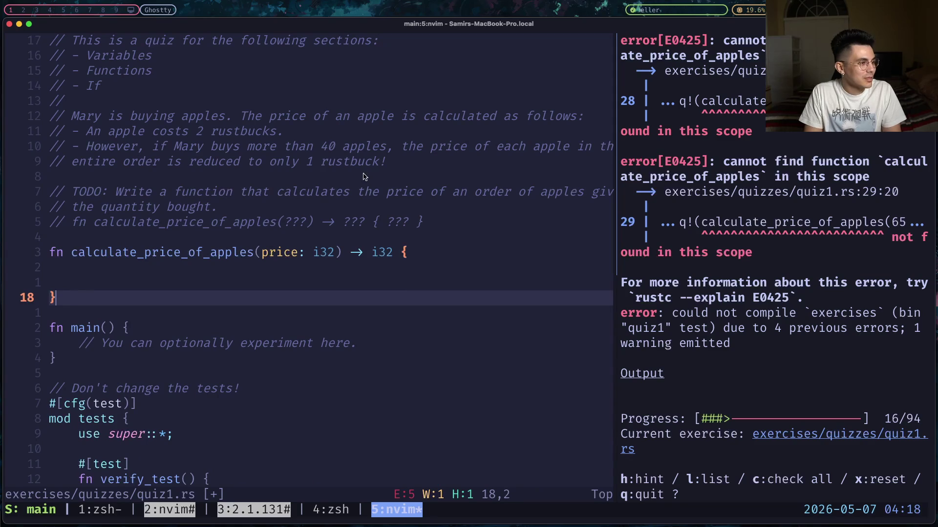
pyautogui.press('Escape')
pyautogui.press('k')
pyautogui.press('k')
pyautogui.press('o')
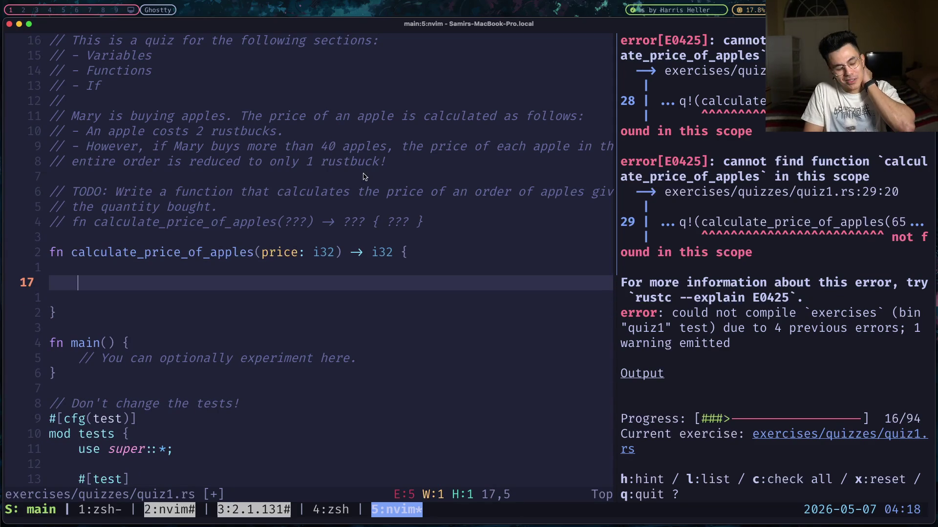
pyautogui.press('Escape')
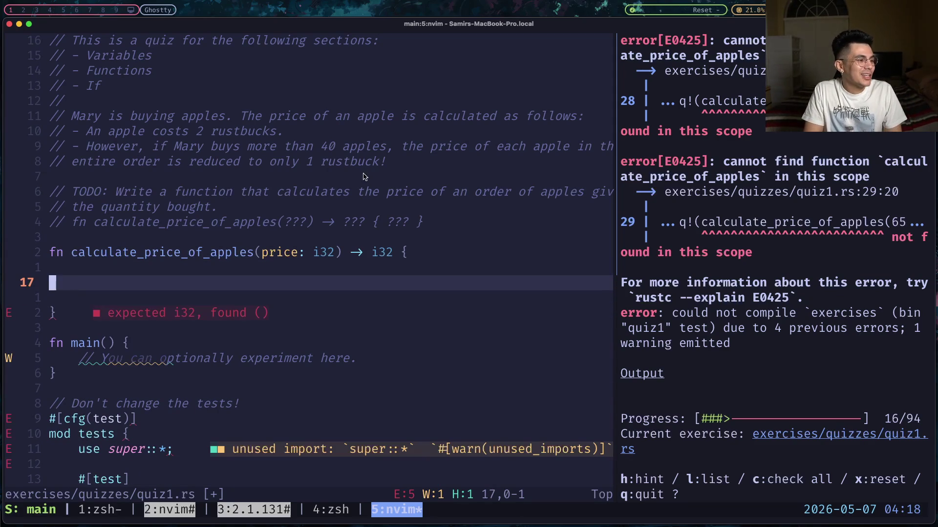
# - Review quiz1.rs's tests and TODO comment, ending on the new function signature
pyautogui.press('k')
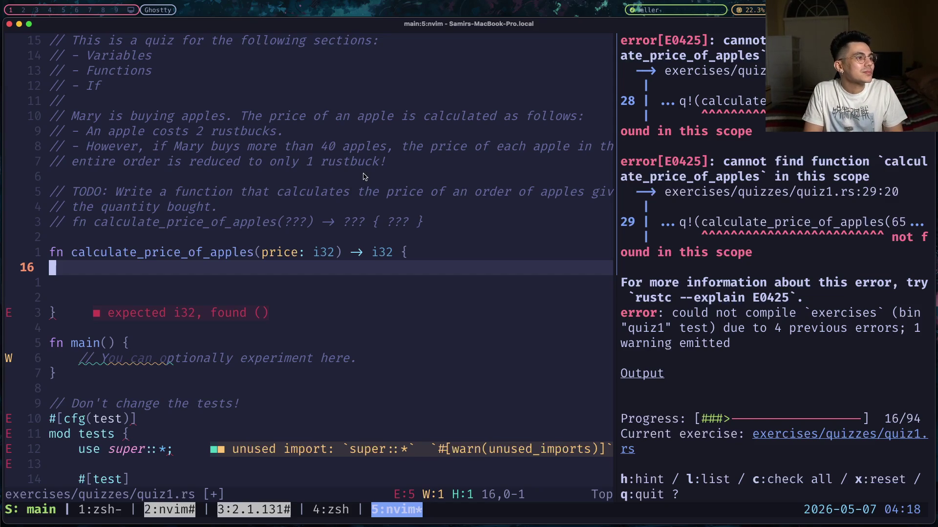
pyautogui.press('j')
pyautogui.press('j')
pyautogui.press('j')
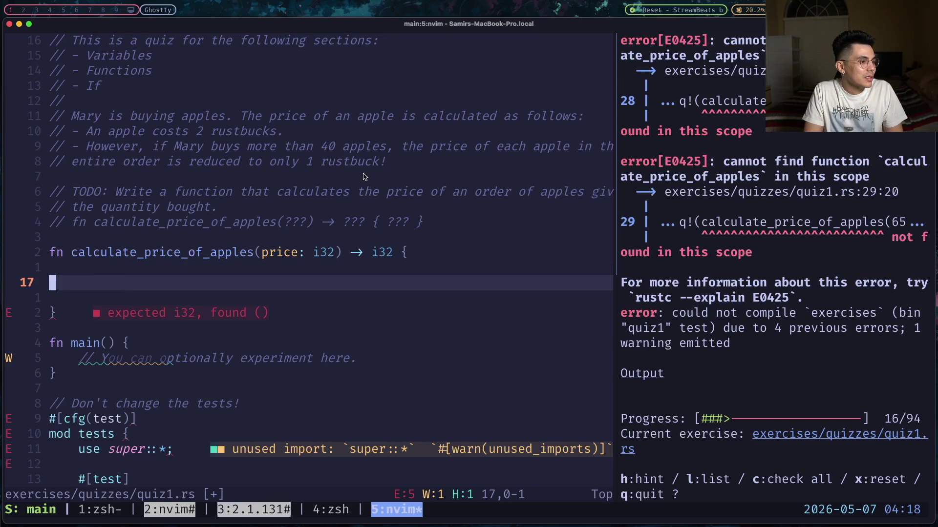
pyautogui.press('j')
pyautogui.press('j')
pyautogui.press('k')
pyautogui.press('k')
pyautogui.press('k')
pyautogui.press('k')
pyautogui.press('k')
pyautogui.press('k')
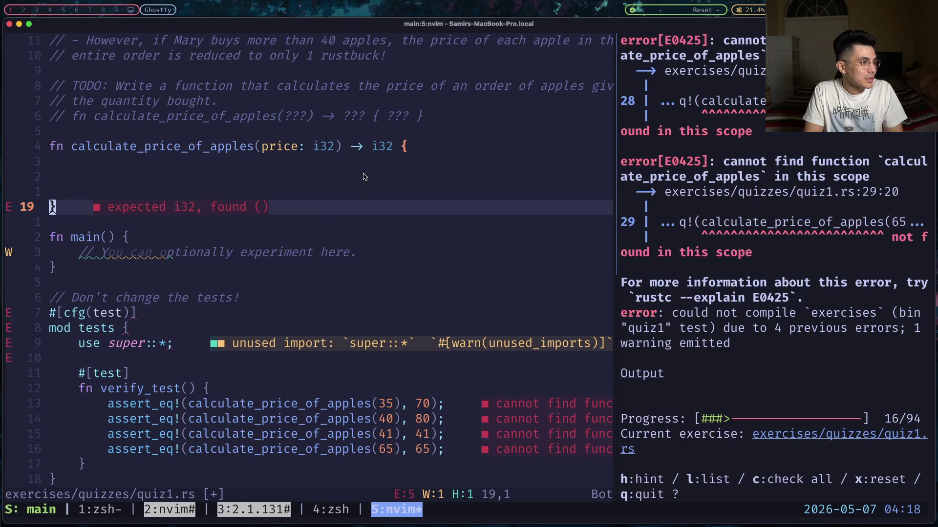
pyautogui.press('k')
pyautogui.press('k')
pyautogui.press('k')
pyautogui.press('j')
pyautogui.press('j')
pyautogui.press('j')
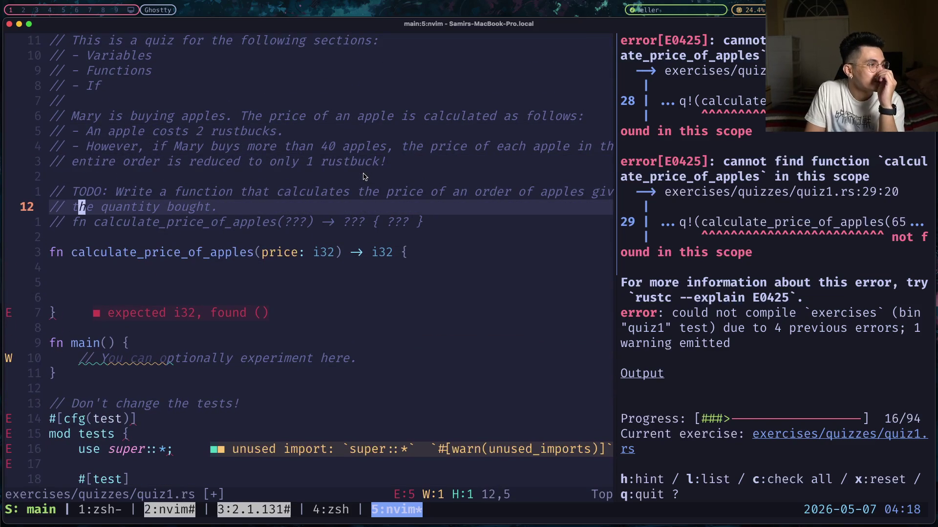
pyautogui.press('j')
pyautogui.press('j')
pyautogui.press('j')
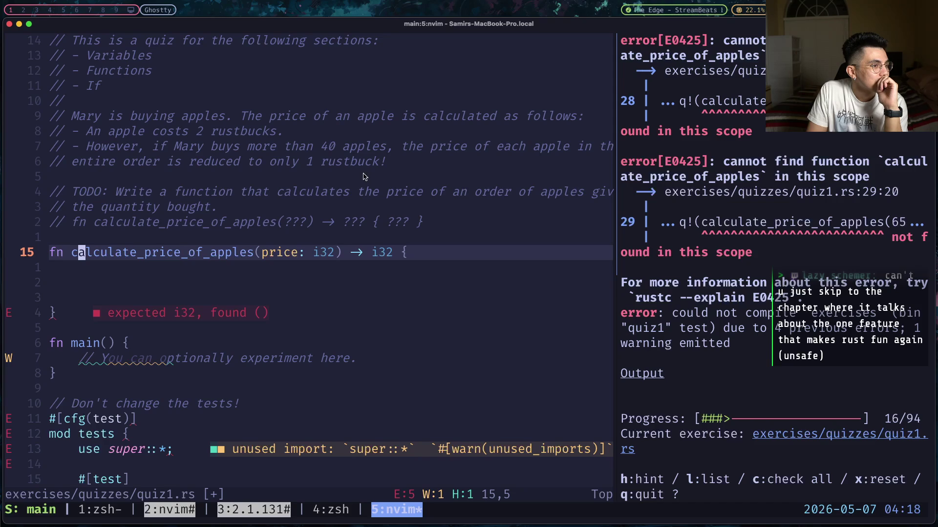
# - Rename the parameter price to order with diw and return to the empty body
pyautogui.press('w')
pyautogui.press('w')
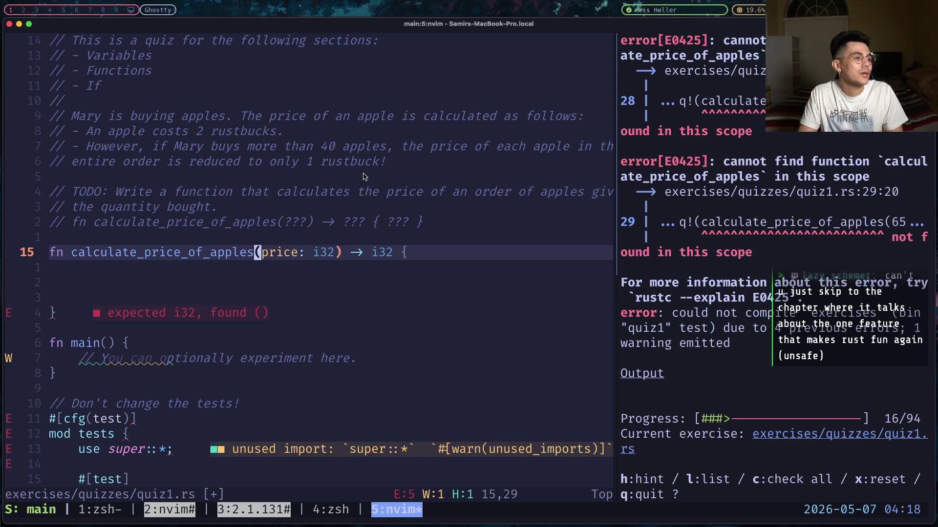
pyautogui.press('h')
pyautogui.press('l')
pyautogui.press('d')
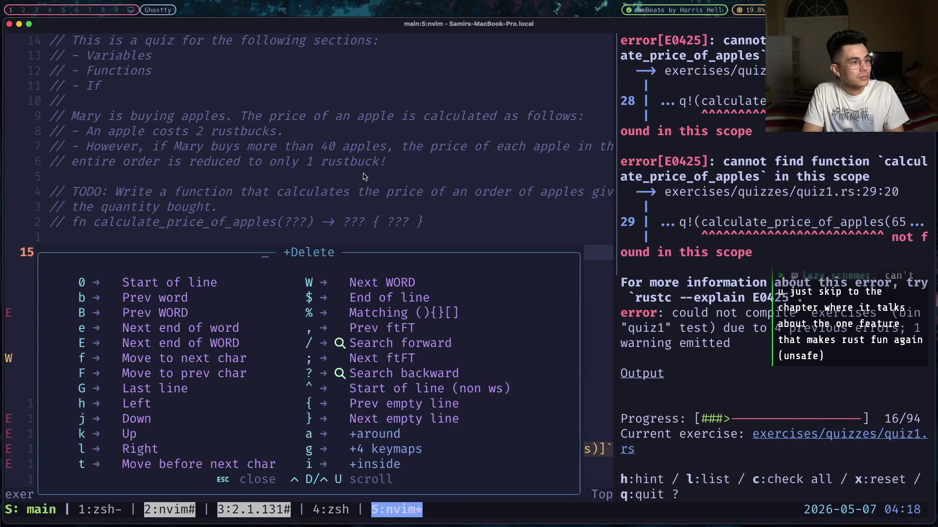
pyautogui.write('wi')
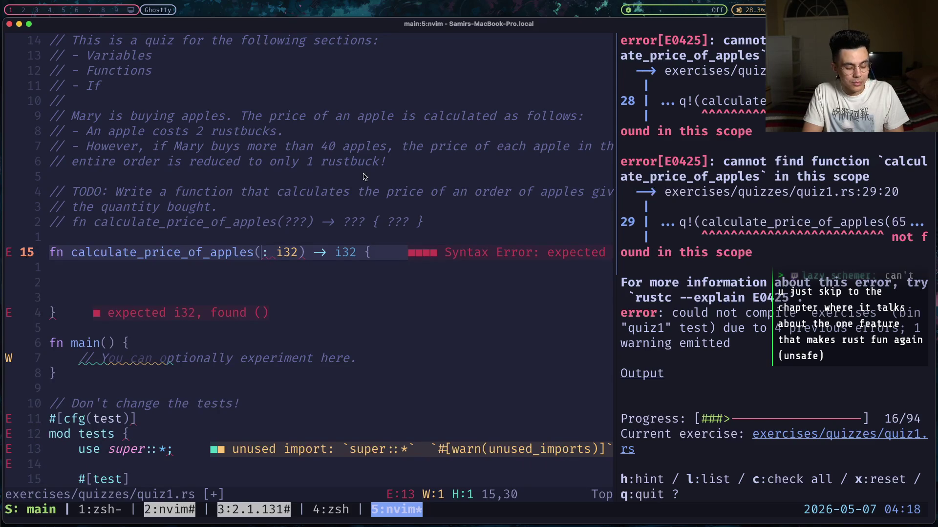
pyautogui.write('order')
pyautogui.press('Escape')
pyautogui.press('space')
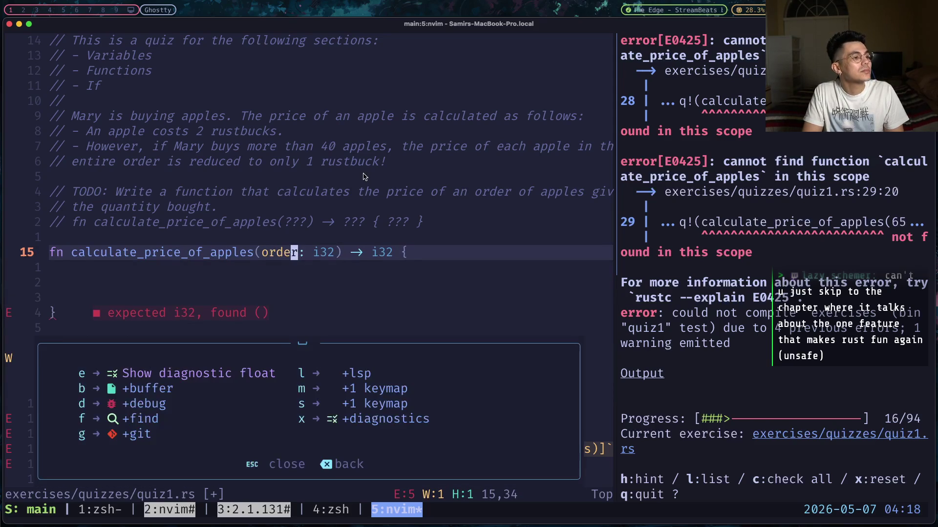
pyautogui.press('Escape')
pyautogui.press('j')
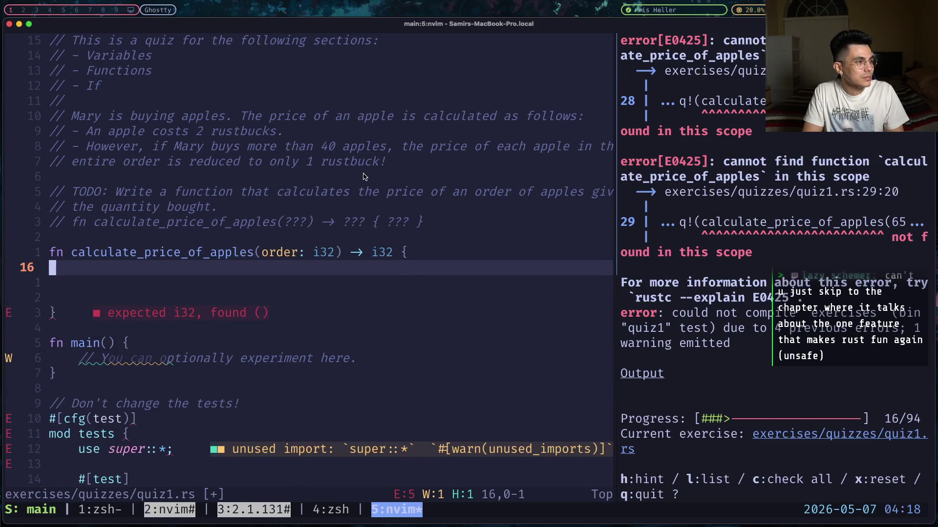
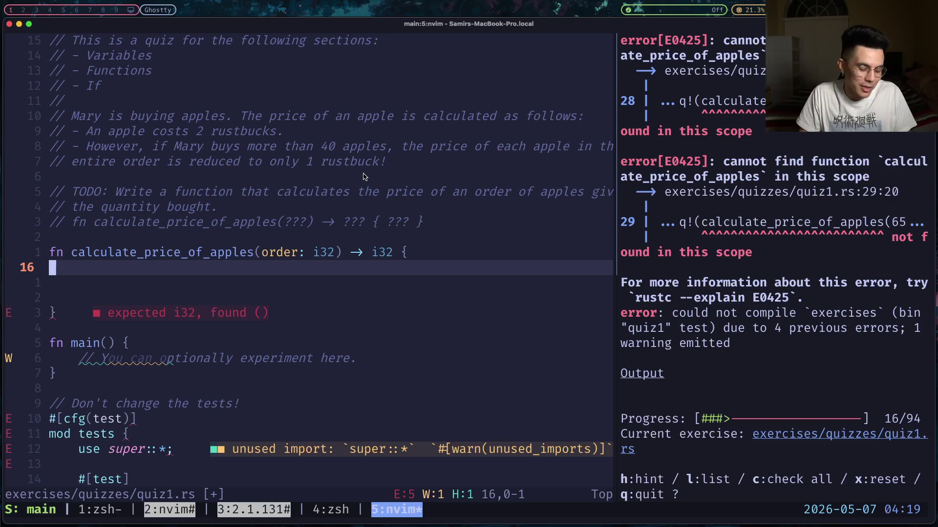
# - In calculate_price_of_apples, write the branch 'if order > 40 {' returning order * 1
pyautogui.press('j')
pyautogui.press('k')
pyautogui.press('i')
pyautogui.press('Tab')
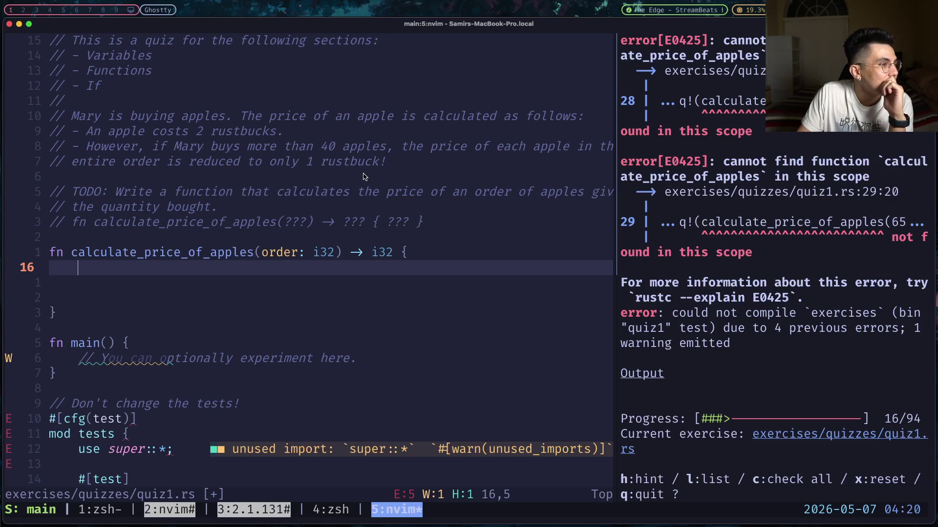
pyautogui.moveTo(378, 146)
pyautogui.mouseDown()
pyautogui.moveTo(469, 148)
pyautogui.moveTo(388, 162)
pyautogui.moveTo(670, 162)
pyautogui.moveTo(629, 161)
pyautogui.mouseUp()
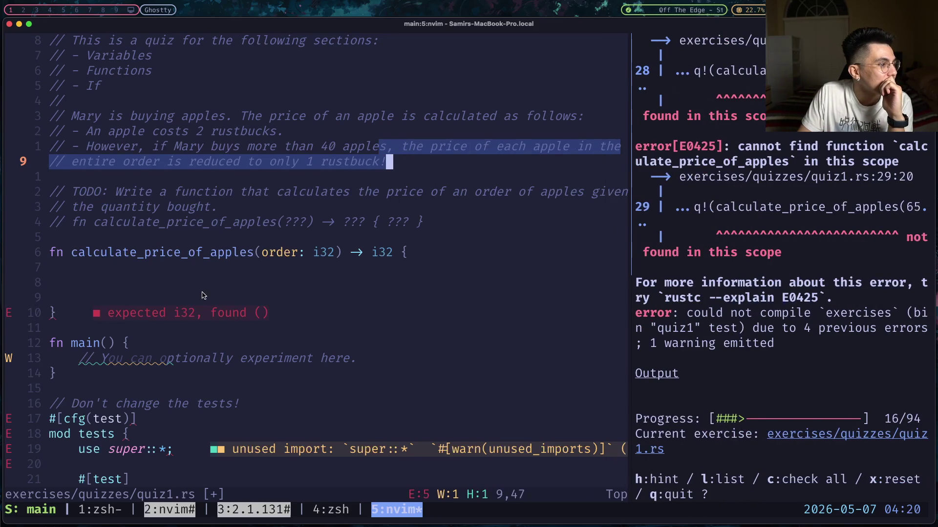
pyautogui.click(191, 272)
pyautogui.write('i')
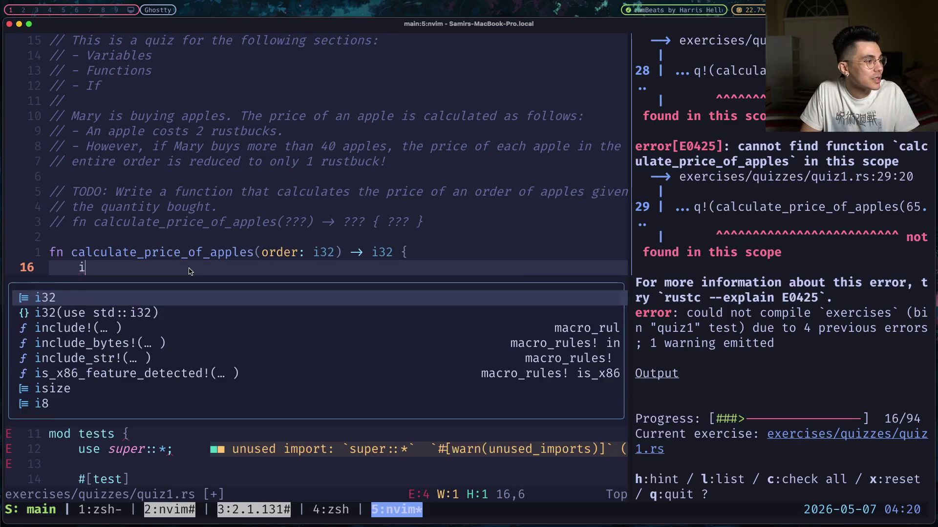
pyautogui.write('f order')
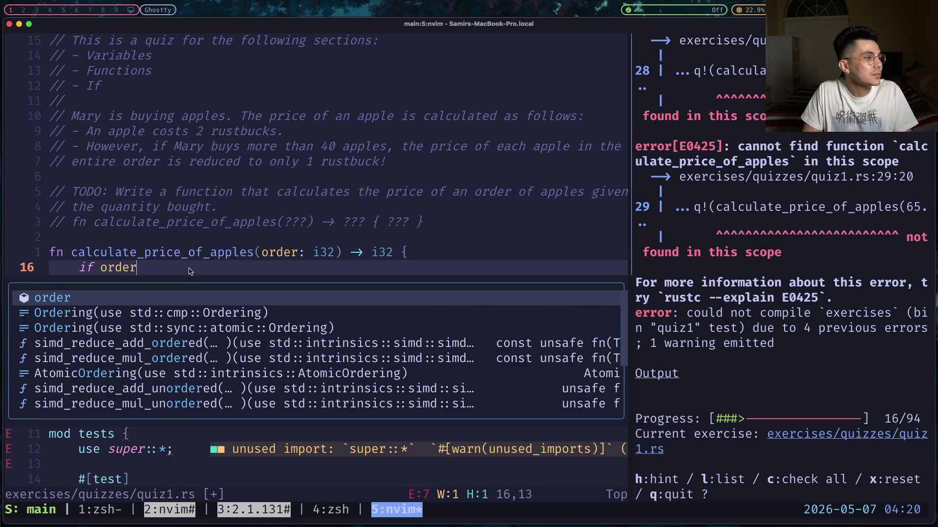
pyautogui.write(' > ')
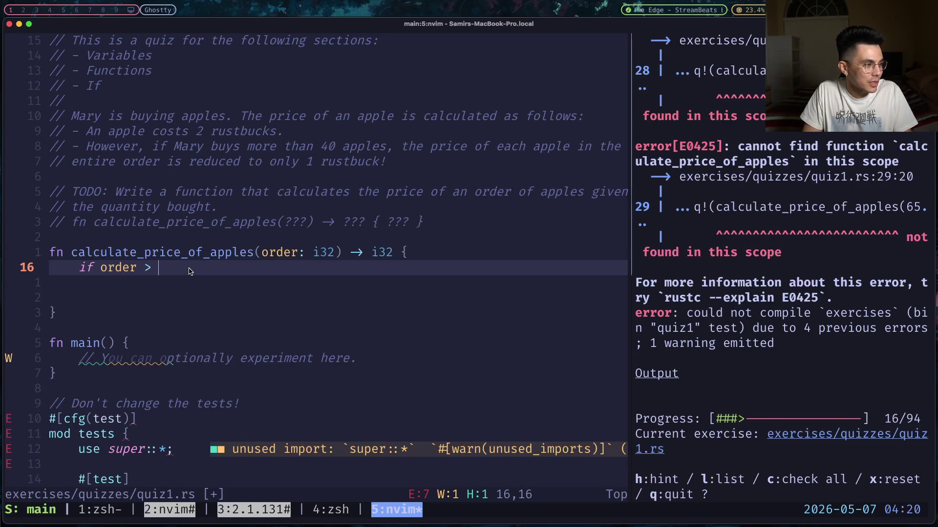
pyautogui.write('40 {')
pyautogui.press('Return')
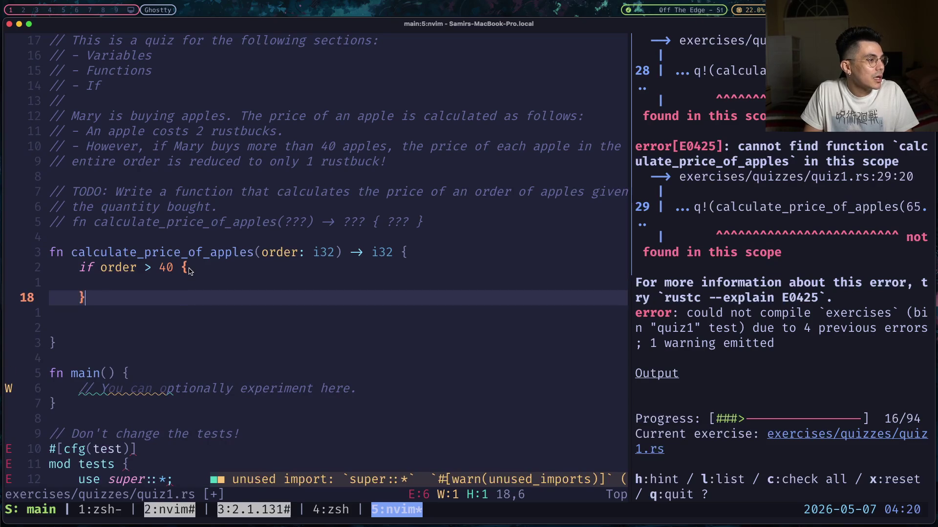
pyautogui.press('Tab')
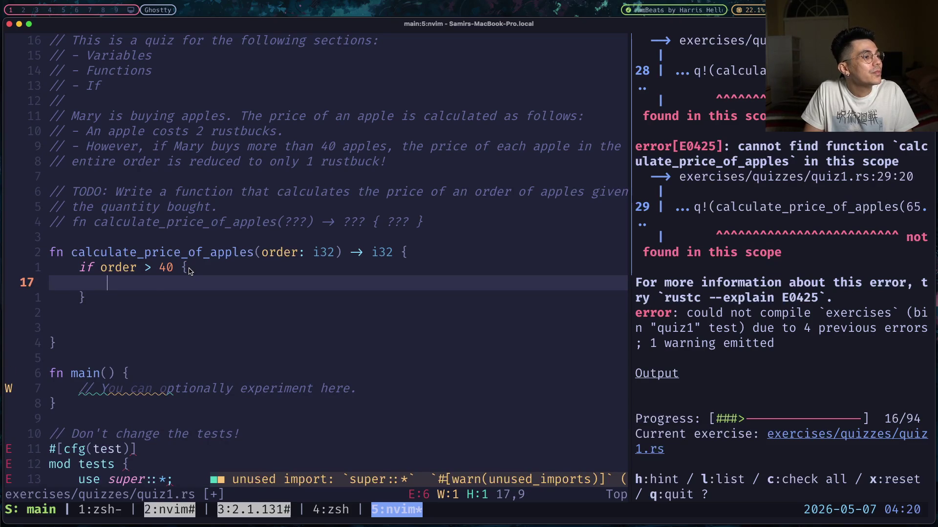
pyautogui.write('ord')
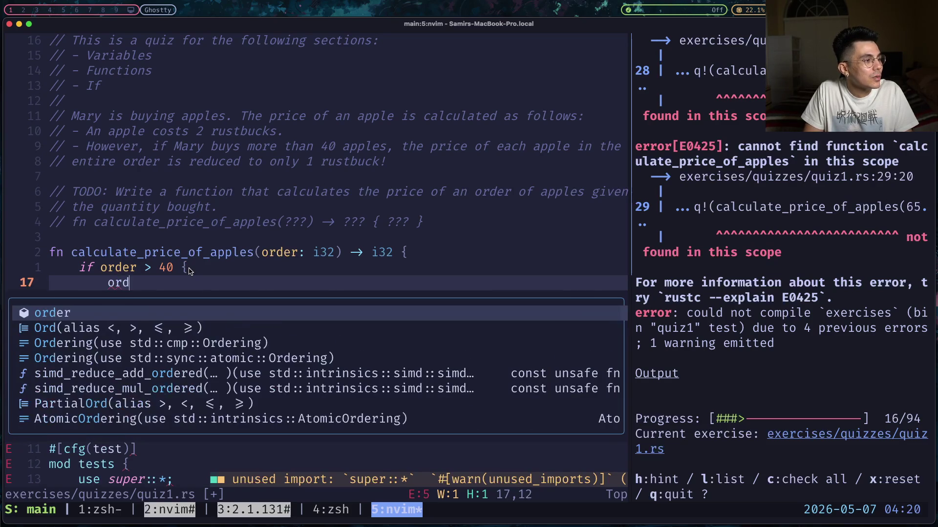
pyautogui.write('er * 1')
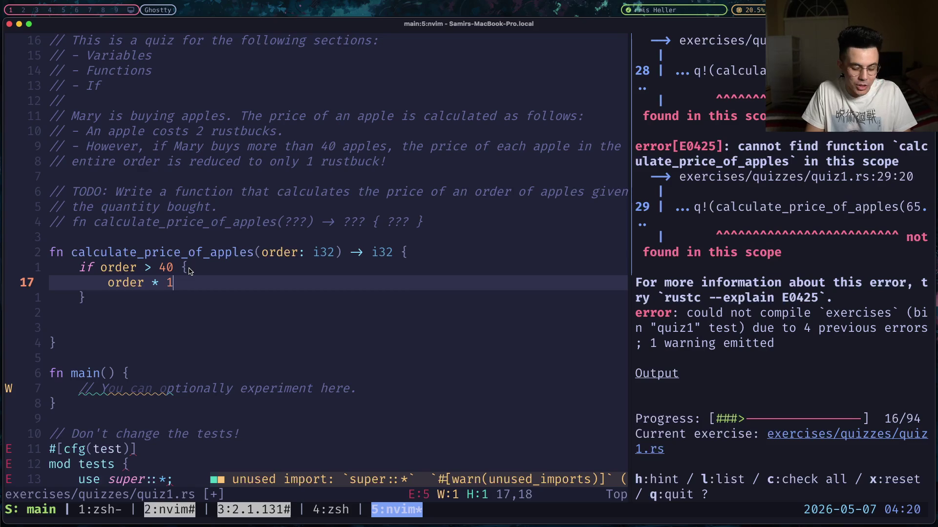
pyautogui.press('Escape')
# - Add the else branch returning order * 2 and save quiz1.rs with :w
pyautogui.write('jA else {')
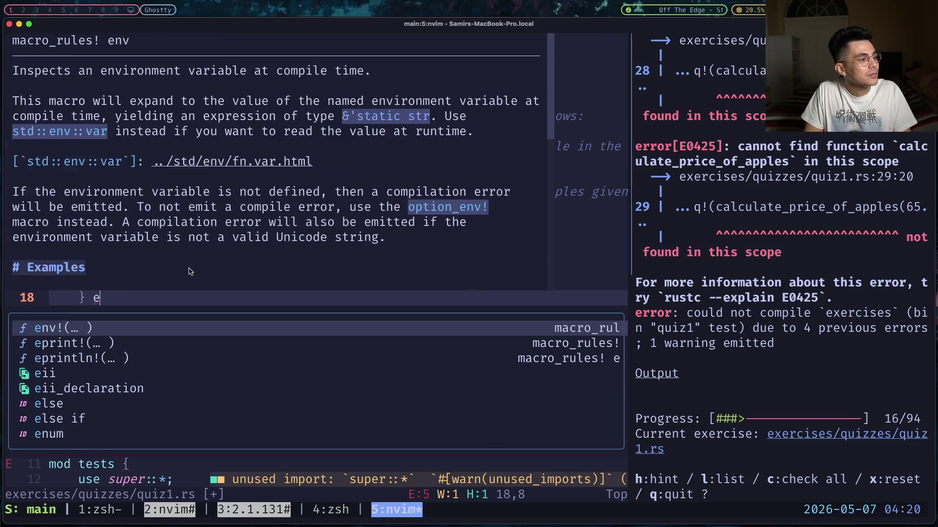
pyautogui.press('Return')
pyautogui.press('Return')
pyautogui.write('}')
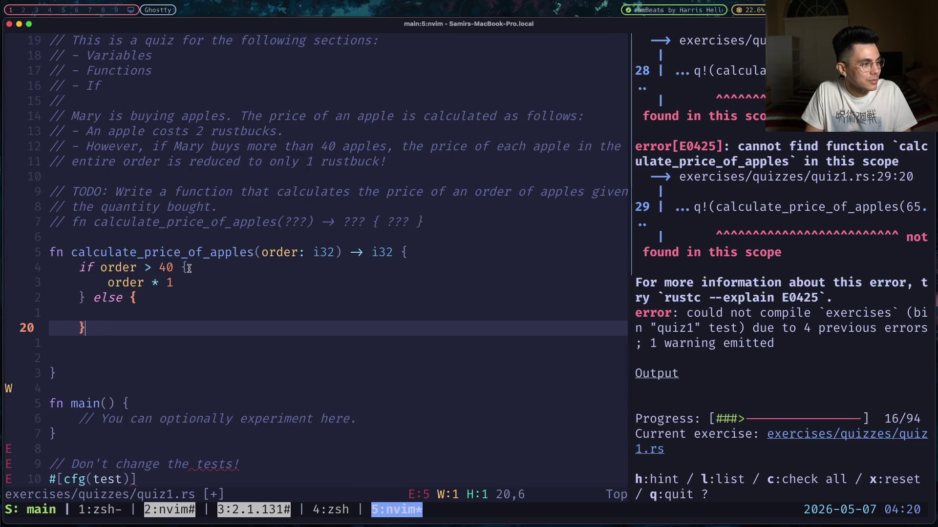
pyautogui.press('Escape')
pyautogui.press('k')
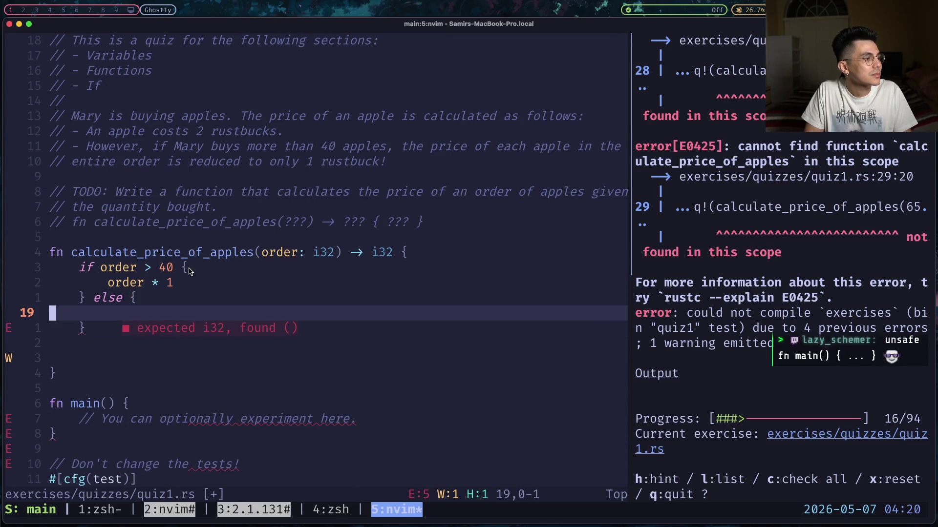
pyautogui.write('S')
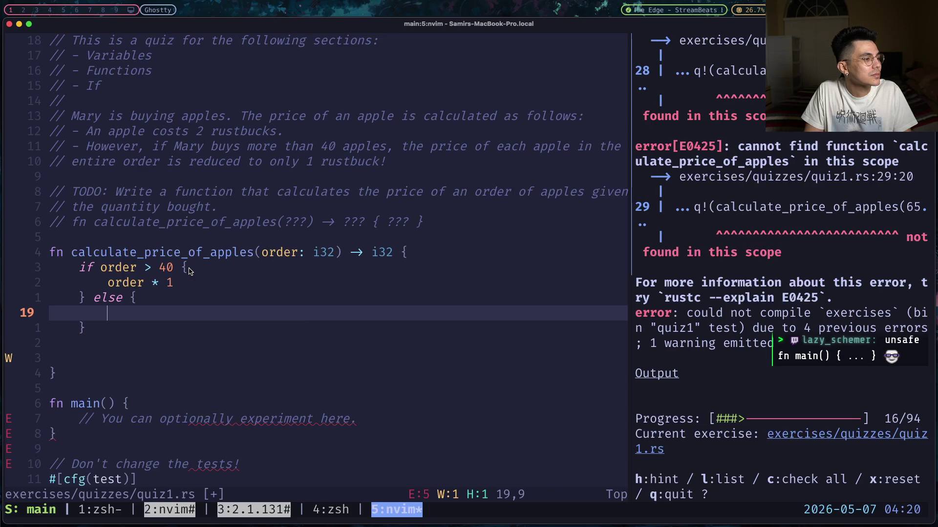
pyautogui.write('order ')
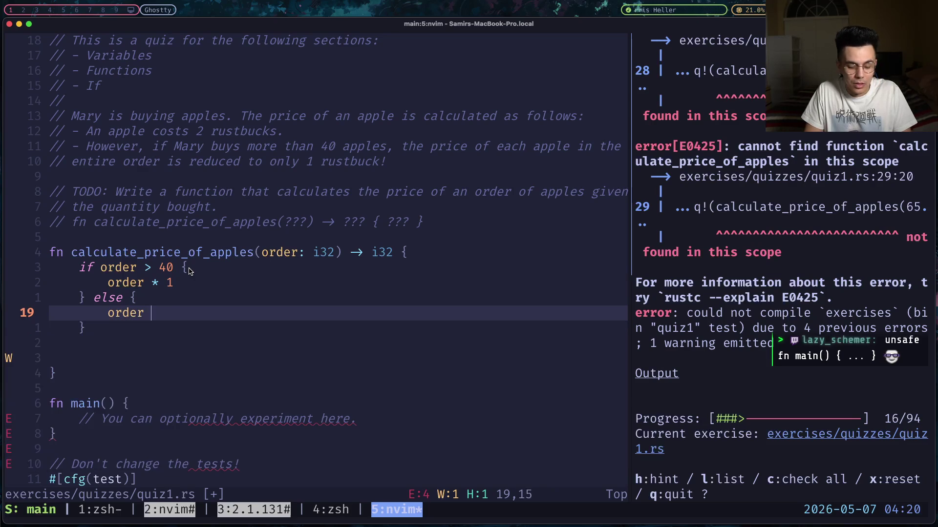
pyautogui.write('* 2')
pyautogui.press('Escape')
pyautogui.write(':w')
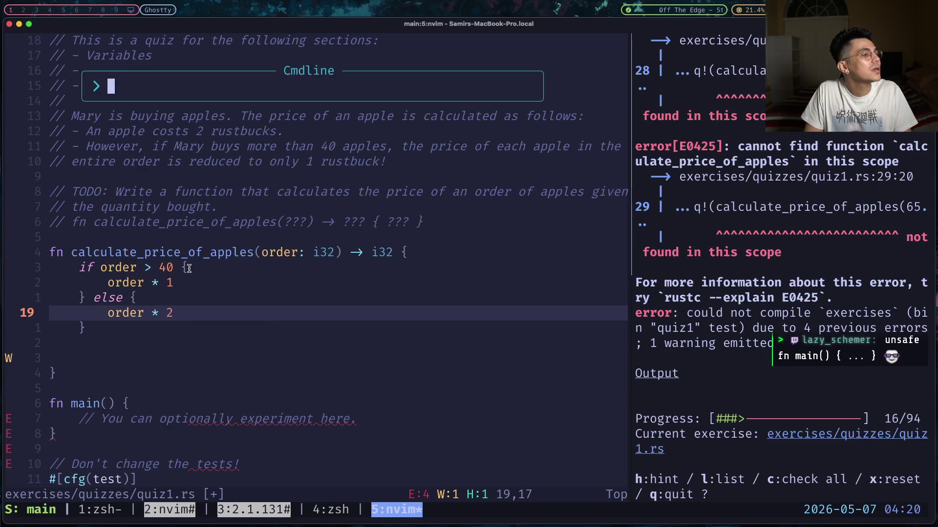
pyautogui.press('Return')
# - Delete '* 1' so the over-40 branch returns plain order, then save with :w
pyautogui.press('j')
pyautogui.press('j')
pyautogui.press('j')
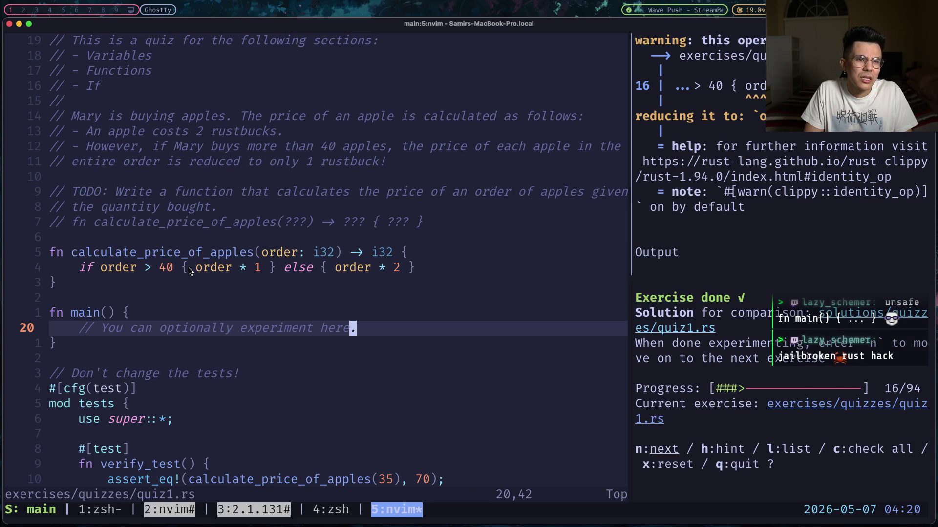
pyautogui.press('k')
pyautogui.press('k')
pyautogui.press('k')
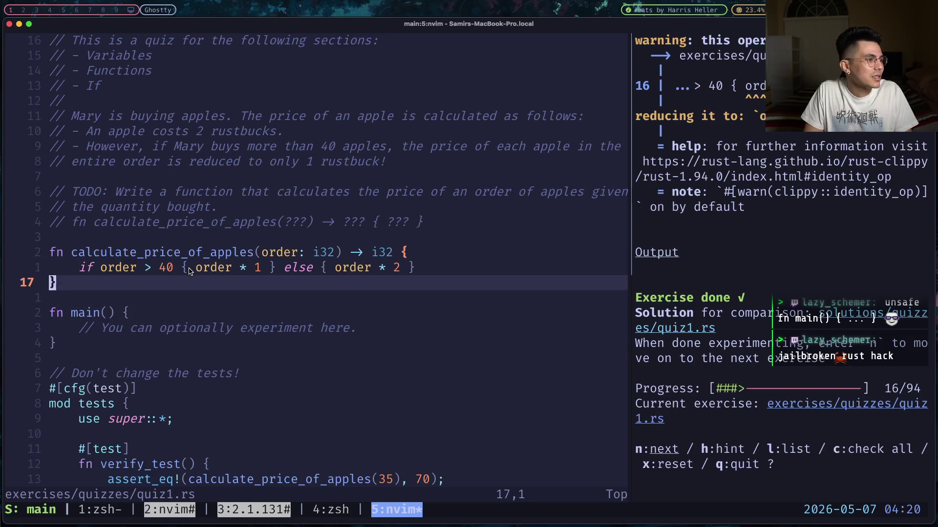
pyautogui.press('b')
pyautogui.press('b')
pyautogui.press('b')
pyautogui.press('b')
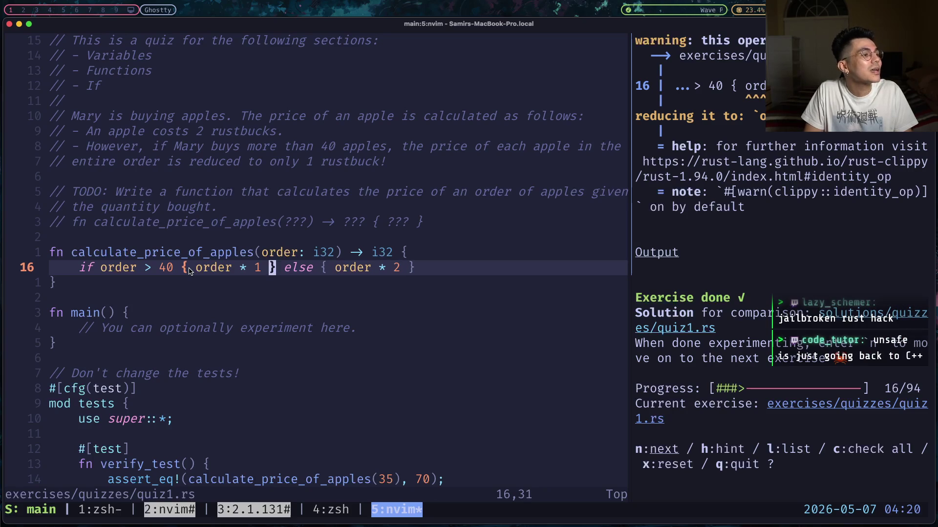
pyautogui.press('X')
pyautogui.press('X')
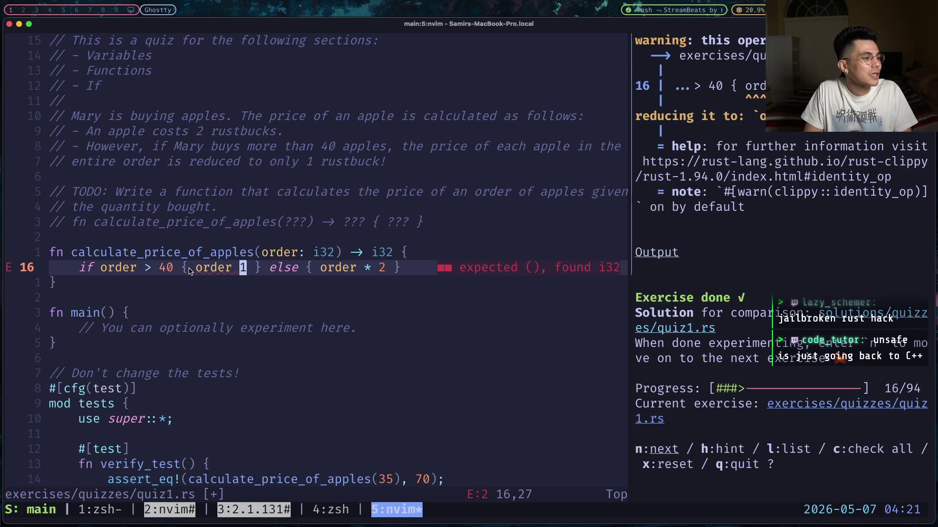
pyautogui.press('x')
pyautogui.press('x')
pyautogui.write(':w')
pyautogui.press('Return')
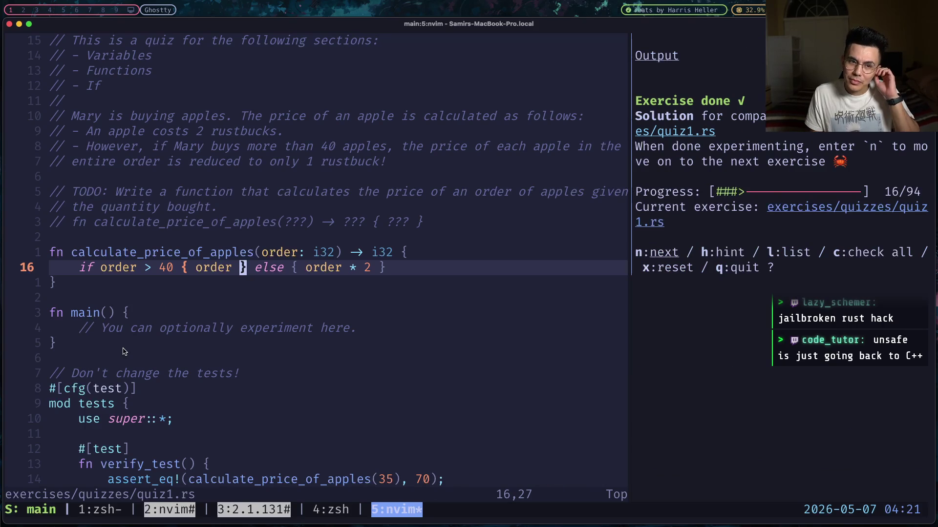
pyautogui.press('}')
pyautogui.press('}')
pyautogui.press('}')
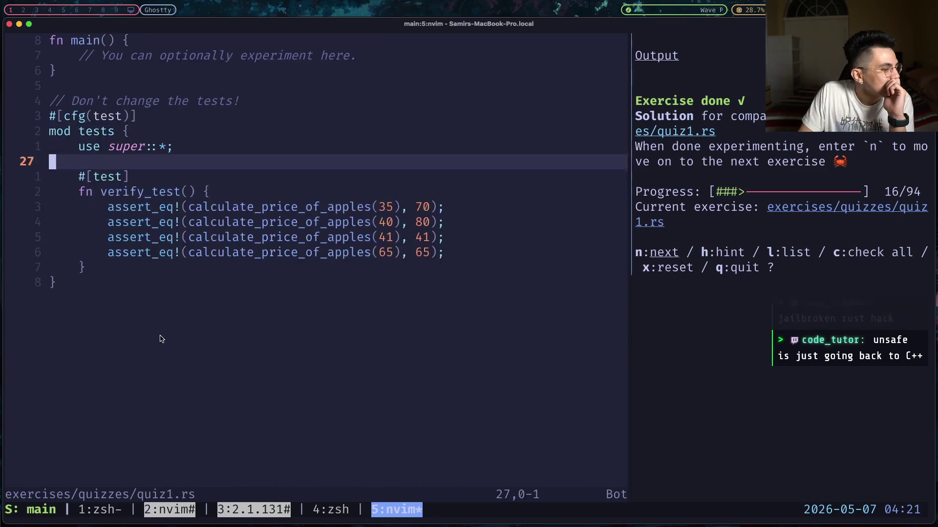
# - Review the quiz1 tests, then advance rustlings to the next exercise, primitive_types1
pyautogui.press('}')
pyautogui.press('{')
pyautogui.press('{')
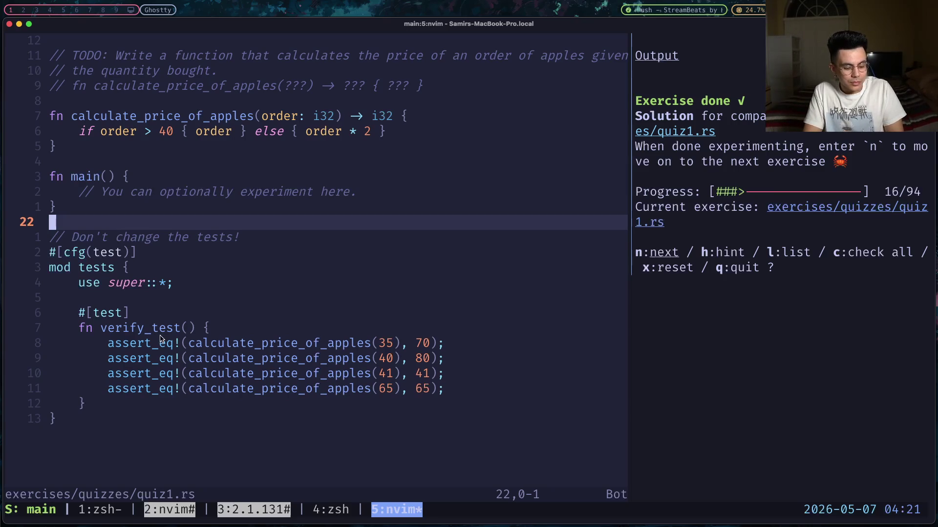
pyautogui.hotkey('ctrl', 'l')
pyautogui.press('n')
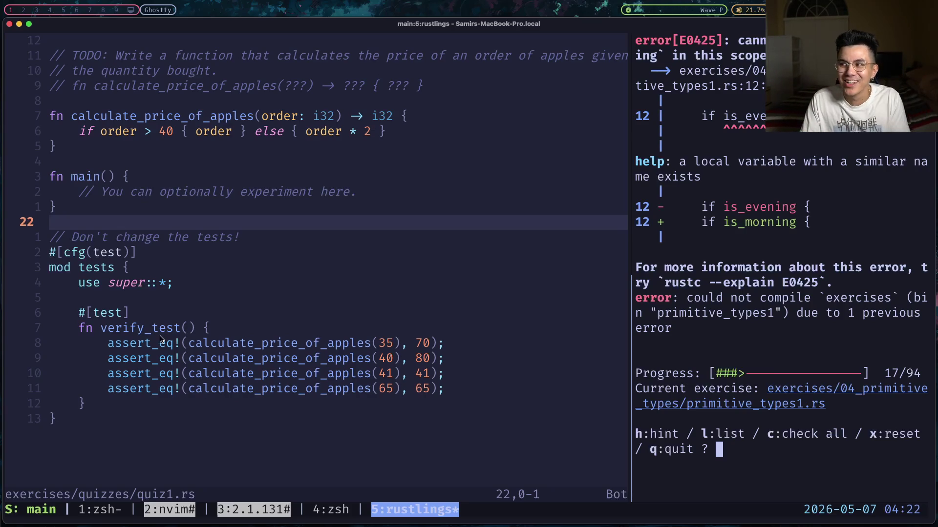
pyautogui.click(342, 284)
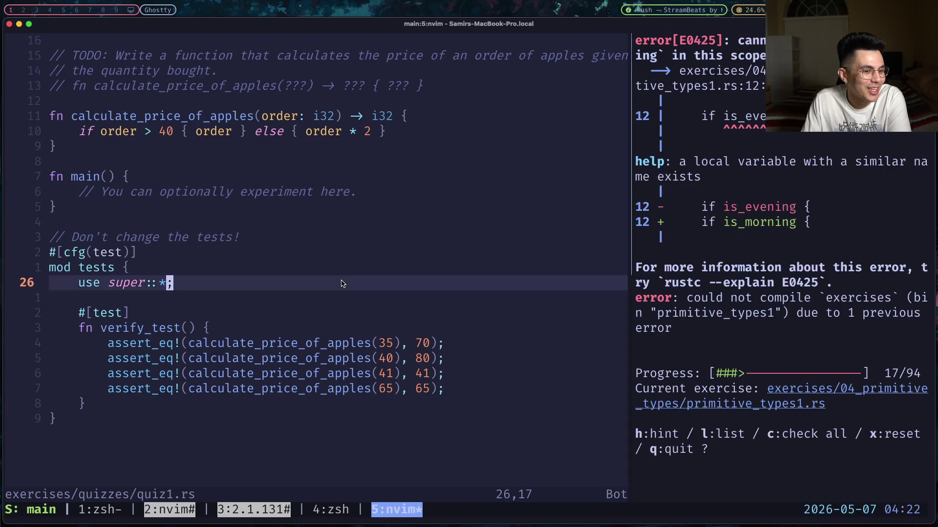
pyautogui.press('super+Tab')
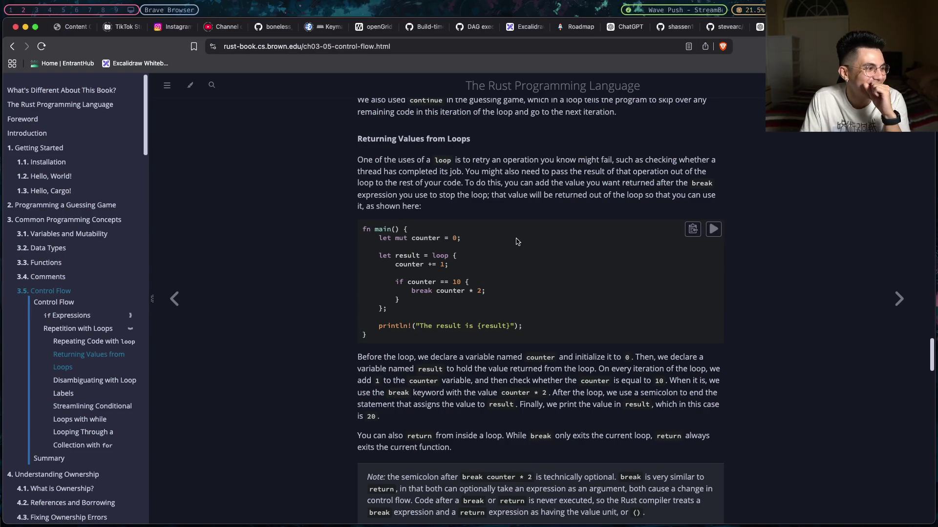
# - Scroll the Control Flow chapter to the break and continue paragraphs above Returning Values from Loops
pyautogui.scroll(-1, 517, 241)
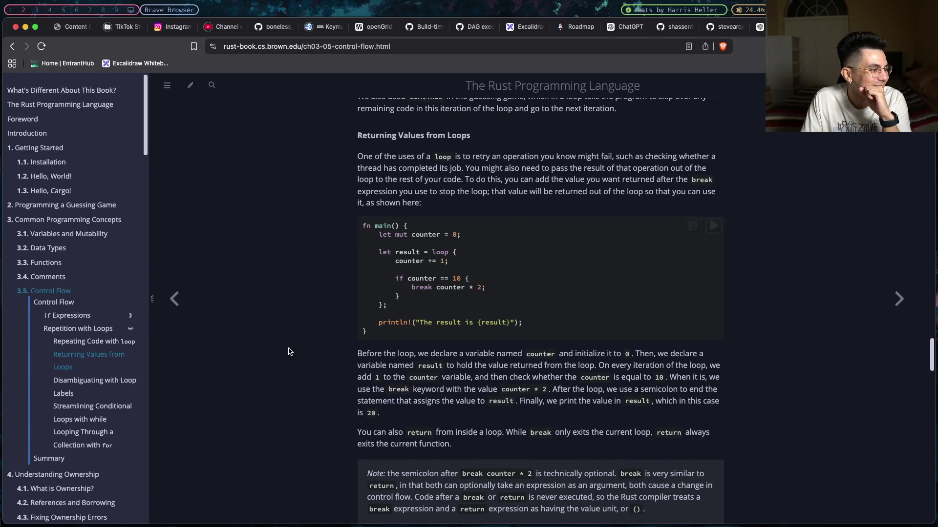
pyautogui.scroll(-3, 66, 346)
pyautogui.scroll(3, 66, 346)
pyautogui.scroll(-5, 66, 345)
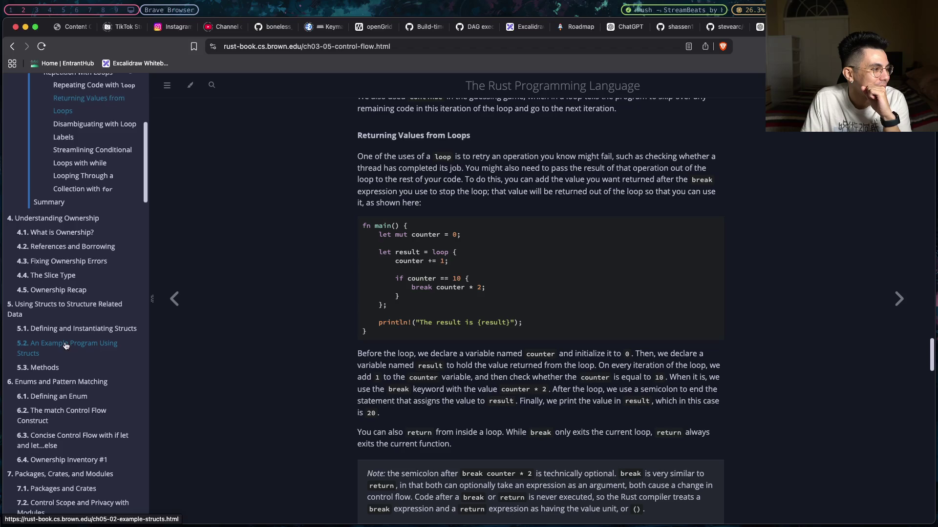
pyautogui.scroll(10, 66, 346)
pyautogui.scroll(5, 428, 331)
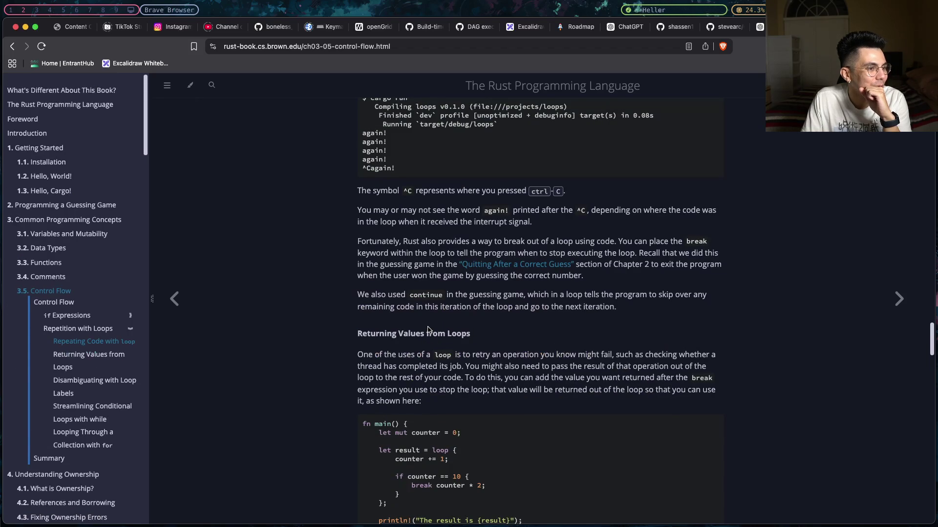
pyautogui.scroll(-1, 428, 330)
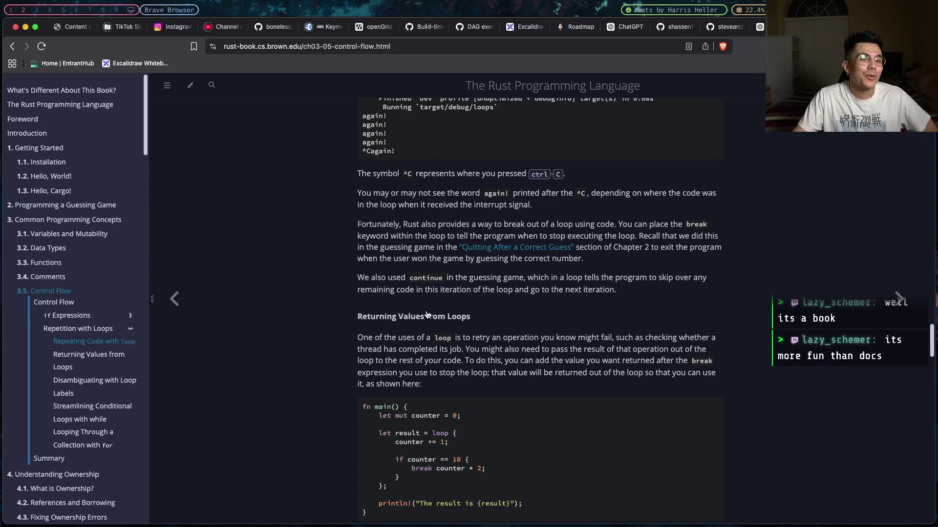
pyautogui.press('super+t')
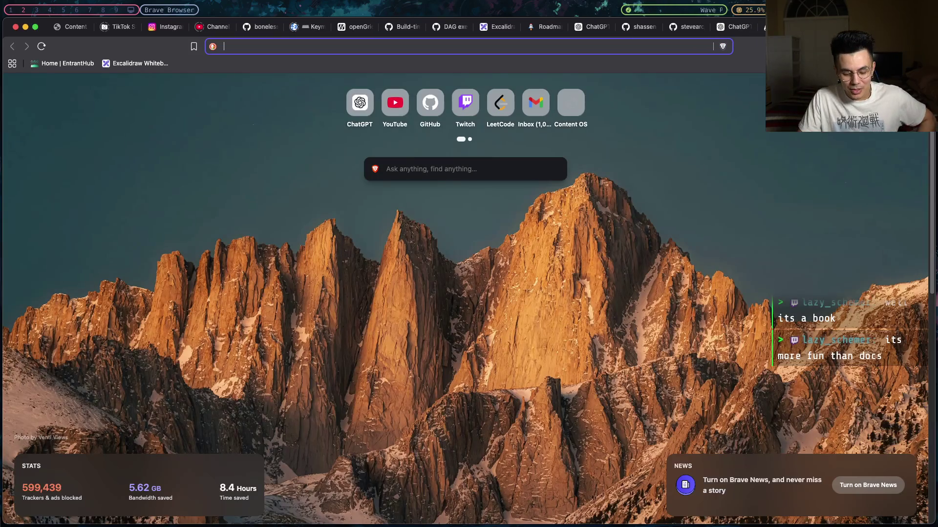
# - Search 'rust documentation', glance at the doc.rust-lang.org result, and return to the search results
pyautogui.write('rust do')
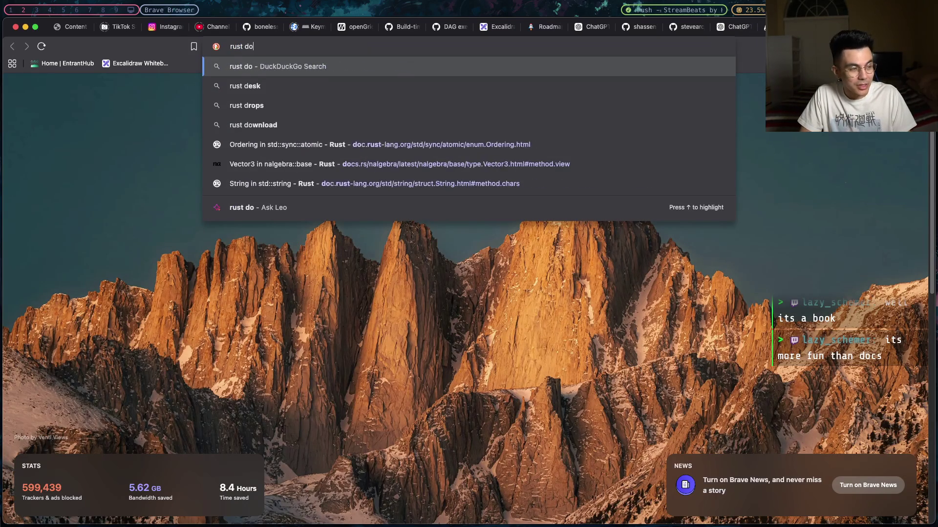
pyautogui.write('cumentation')
pyautogui.press('Return')
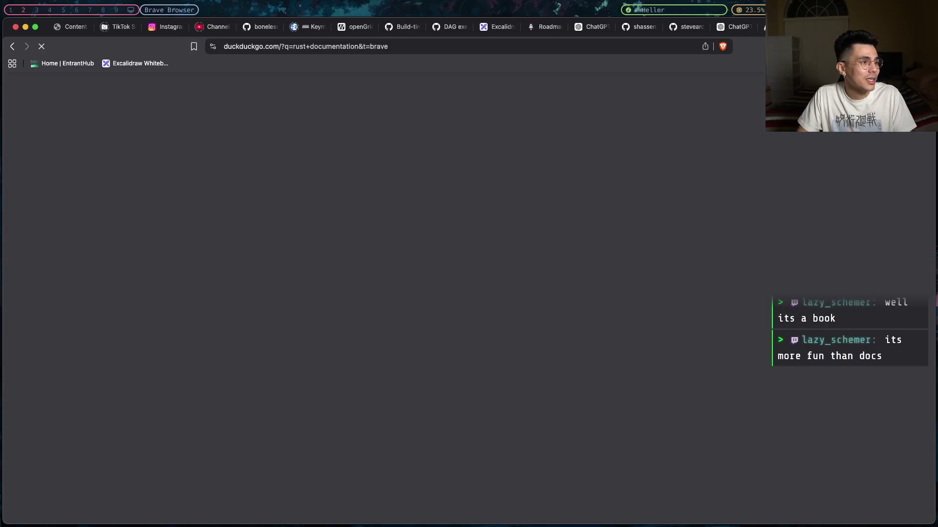
pyautogui.click(144, 185)
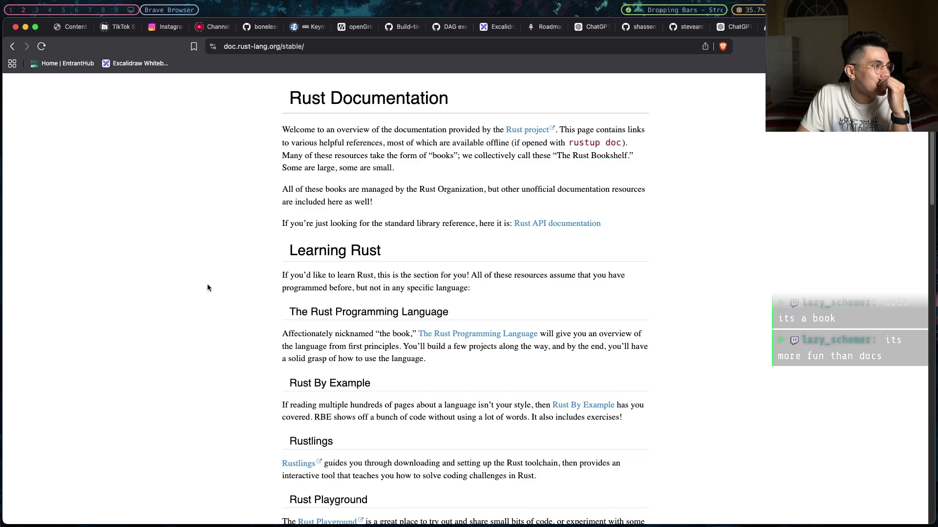
pyautogui.scroll(-3, 377, 354)
pyautogui.click(13, 46)
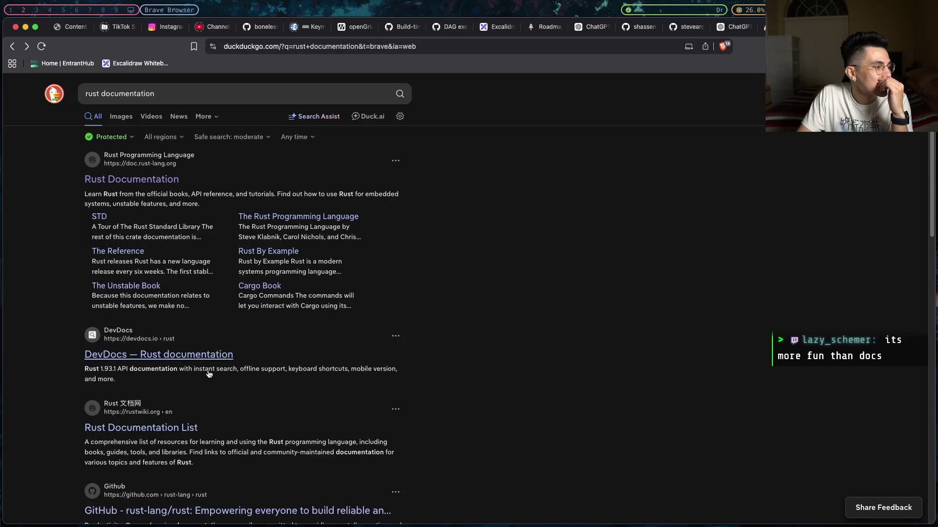
pyautogui.scroll(-3, 195, 413)
pyautogui.scroll(3, 194, 425)
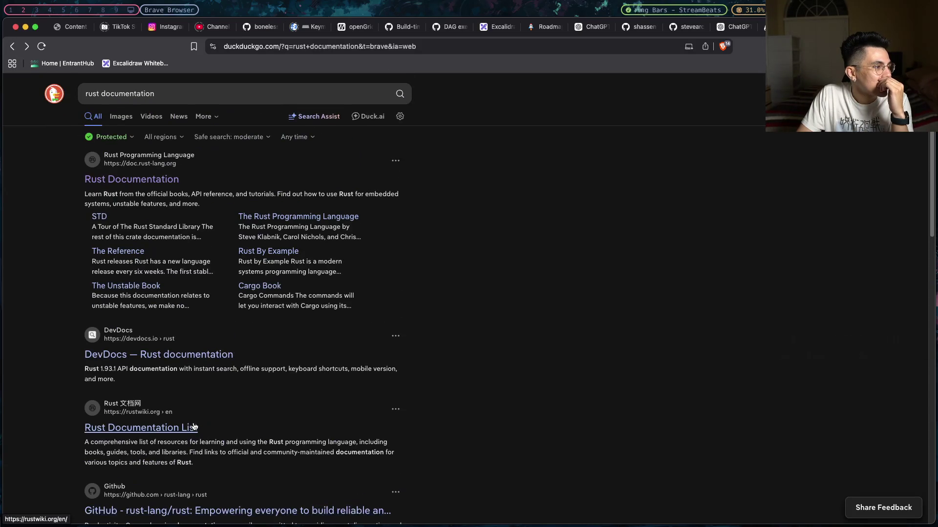
pyautogui.press('super+bracketright')
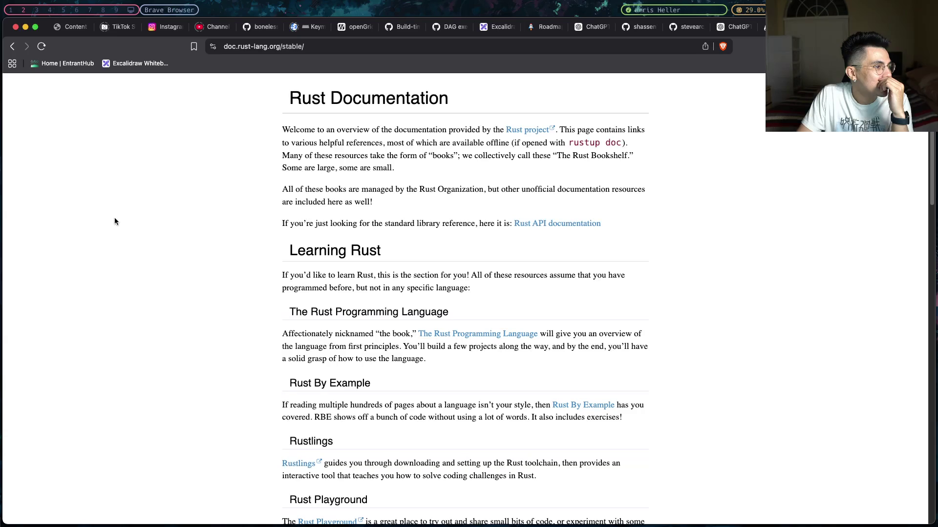
pyautogui.click(12, 46)
pyautogui.doubleClick(260, 93)
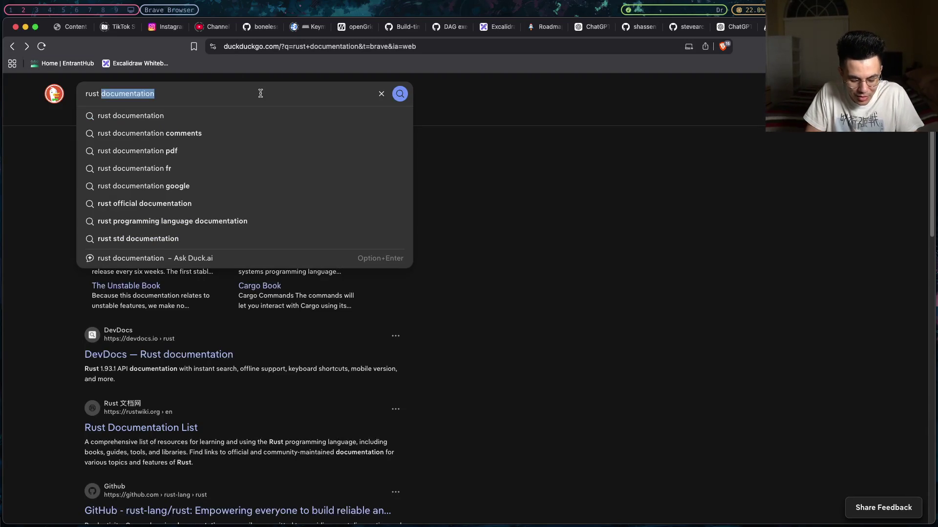
# - Change the search to 'rust split' and open the doc.rust-lang.org Struct Split result
pyautogui.write('slice')
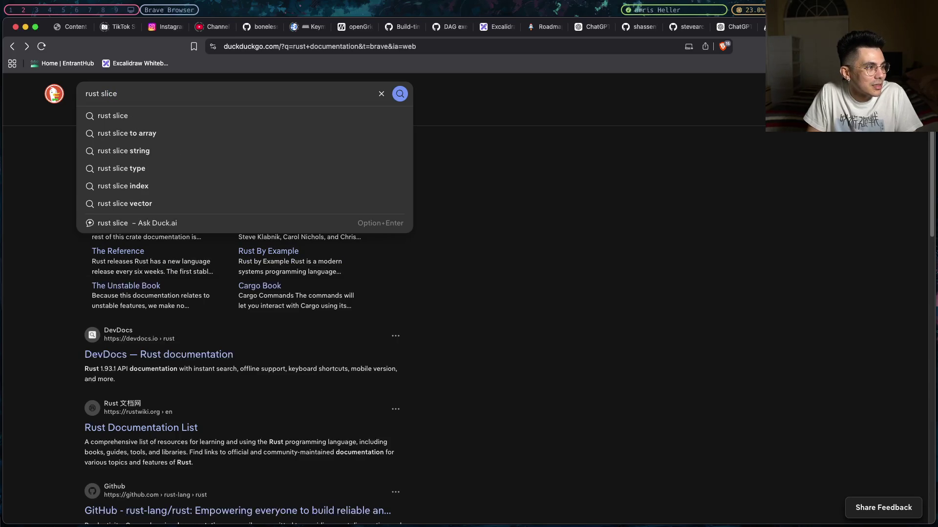
pyautogui.press('BackSpace')
pyautogui.press('BackSpace')
pyautogui.press('BackSpace')
pyautogui.write('plit')
pyautogui.press('Return')
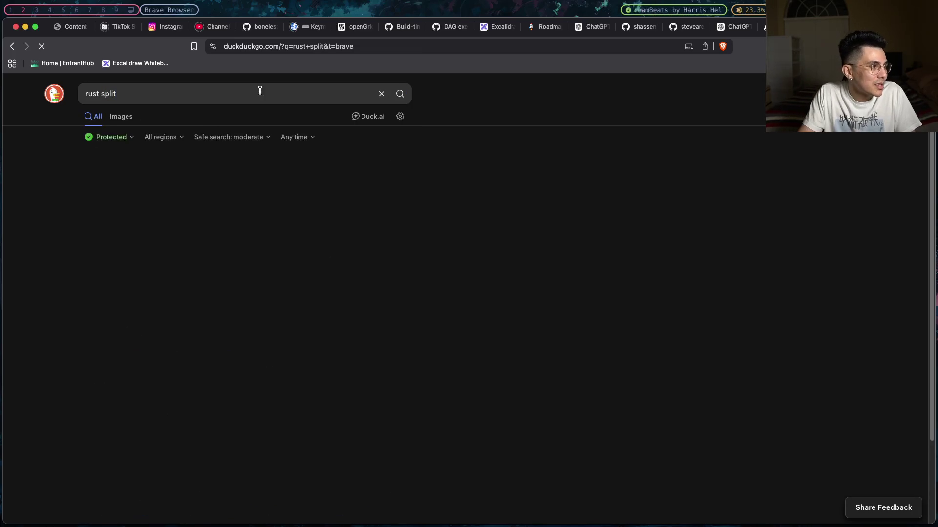
pyautogui.click(152, 316)
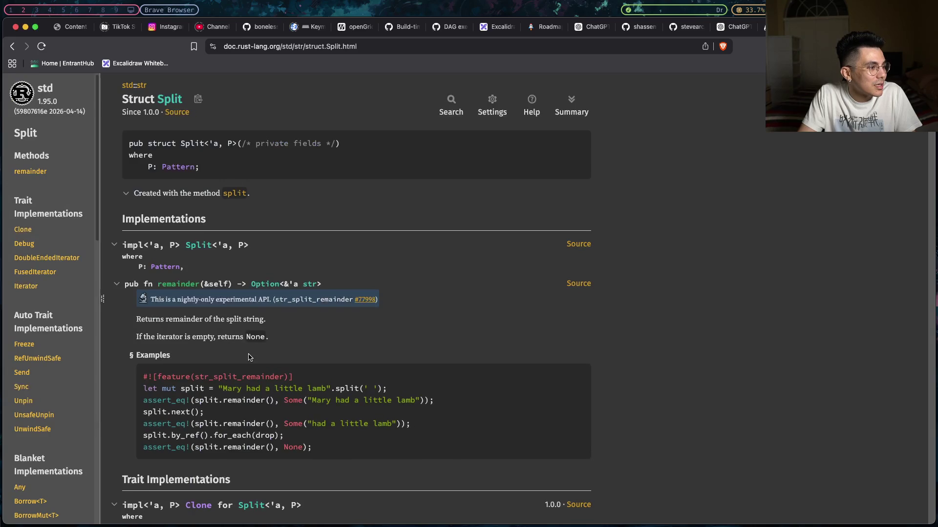
# - Read through the std::str::Split page, from its signature to the remainder method and iterator impls
pyautogui.moveTo(177, 143); pyautogui.dragTo(295, 155)
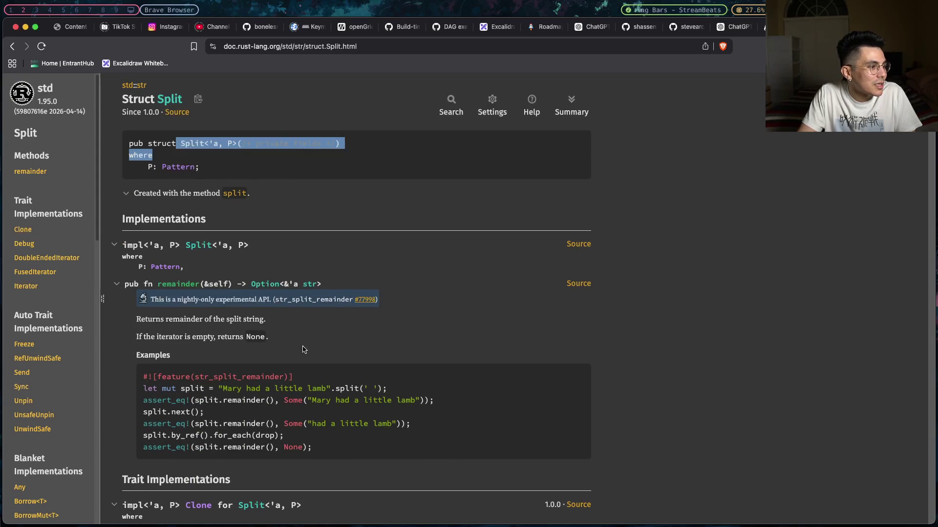
pyautogui.scroll(-3, 303, 349)
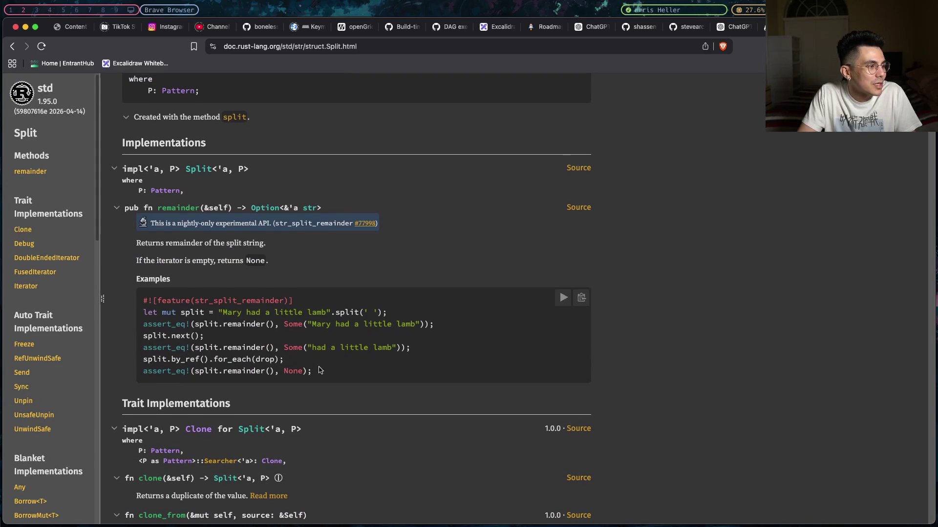
pyautogui.moveTo(320, 371); pyautogui.dragTo(146, 300)
pyautogui.scroll(-8, 230, 332)
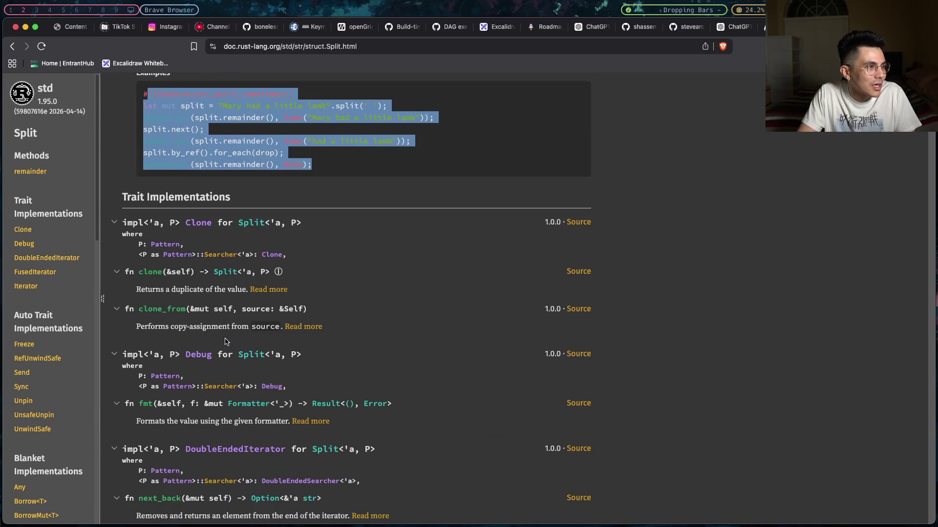
pyautogui.scroll(-20, 226, 341)
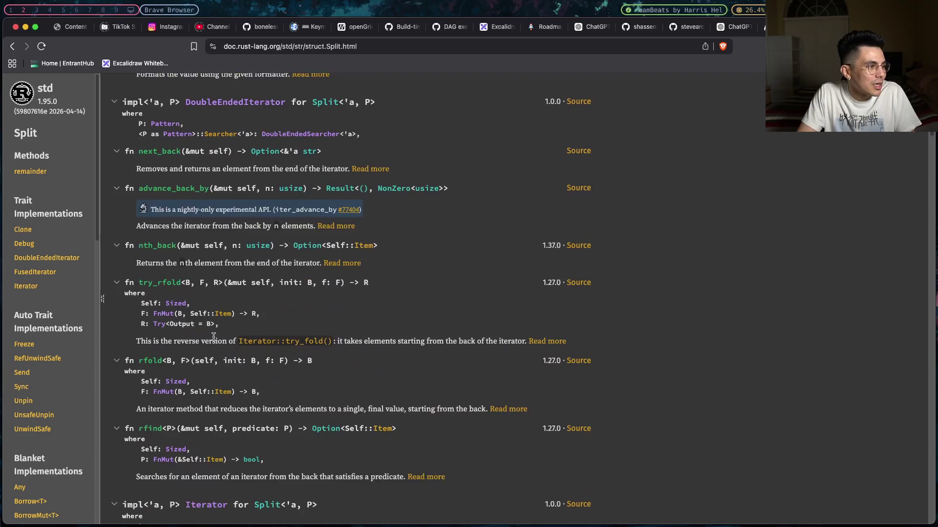
pyautogui.scroll(-15, 213, 337)
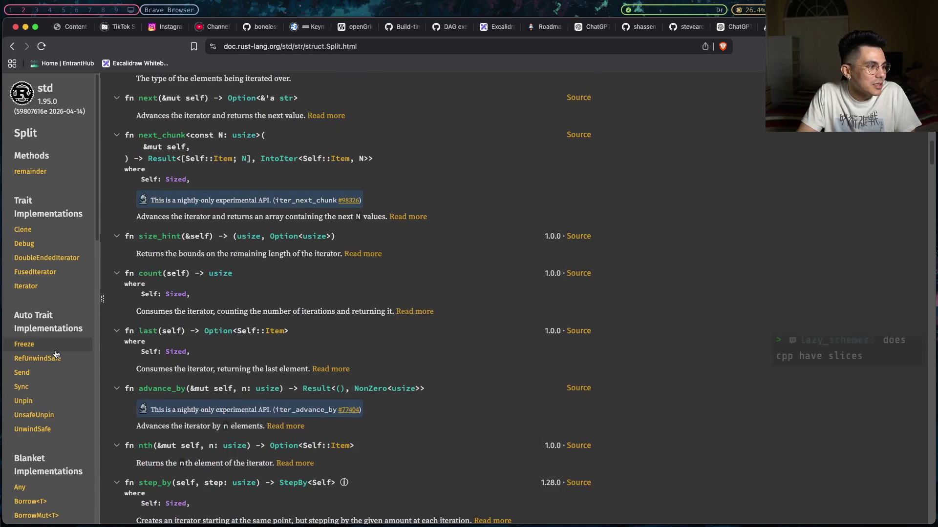
pyautogui.scroll(-11, 56, 354)
pyautogui.scroll(-15, 56, 354)
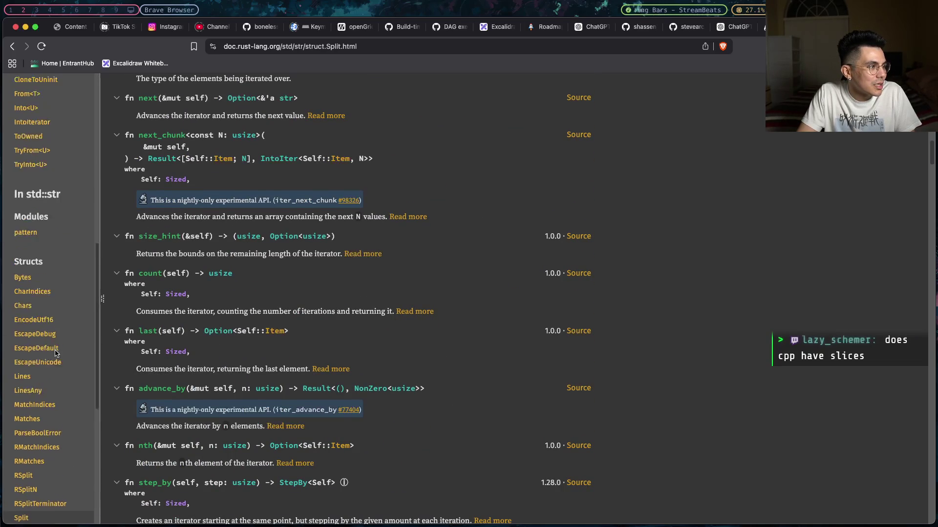
pyautogui.scroll(6, 56, 354)
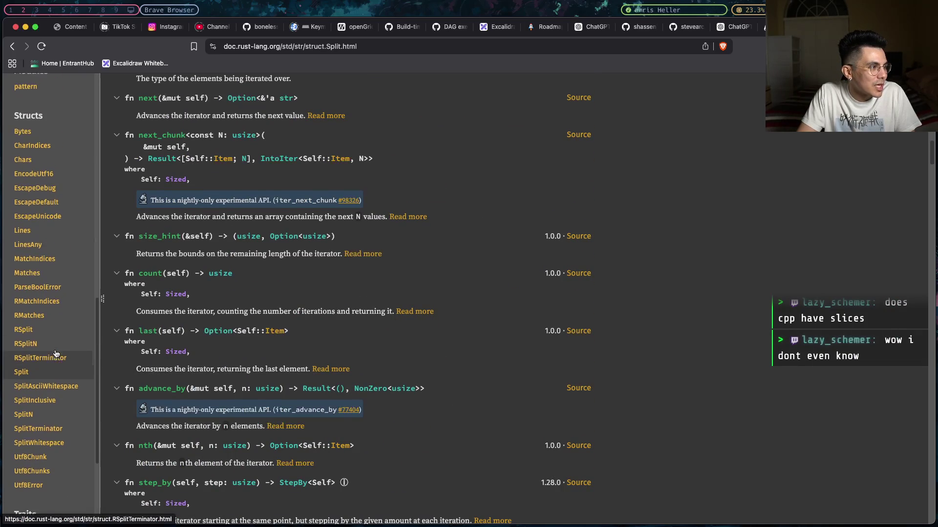
pyautogui.scroll(-6, 57, 353)
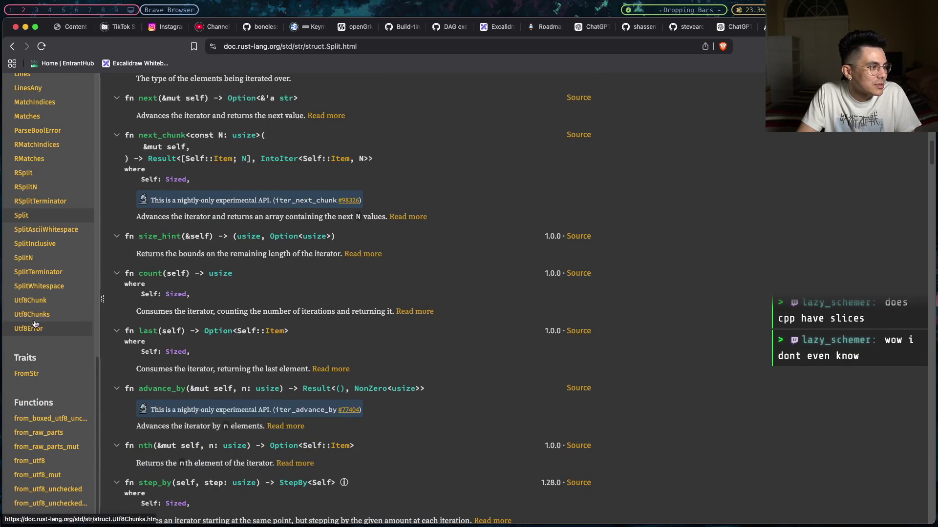
pyautogui.scroll(1, 36, 307)
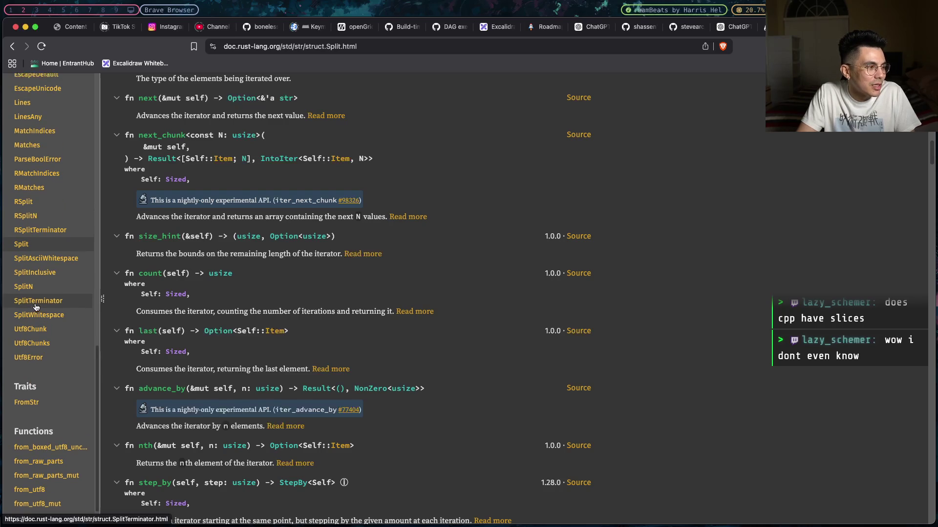
pyautogui.click(34, 291)
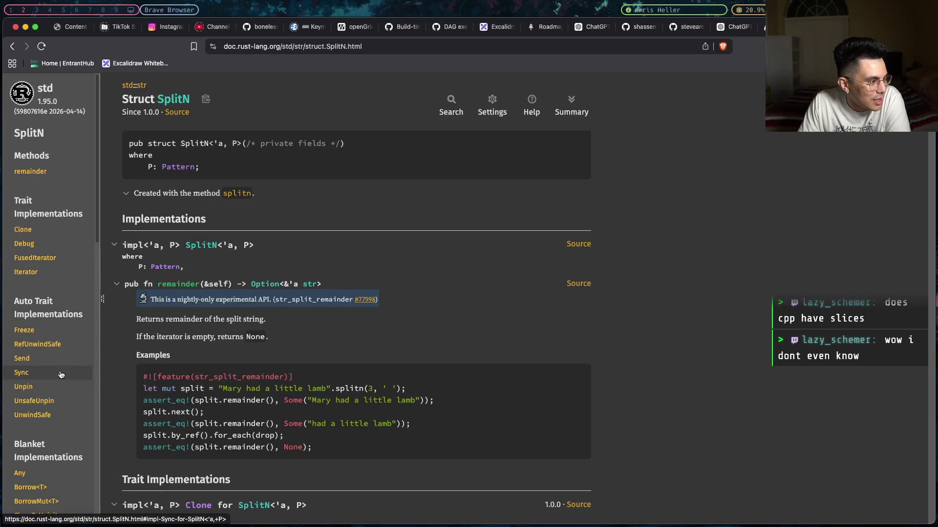
pyautogui.click(10, 46)
pyautogui.scroll(2, 45, 240)
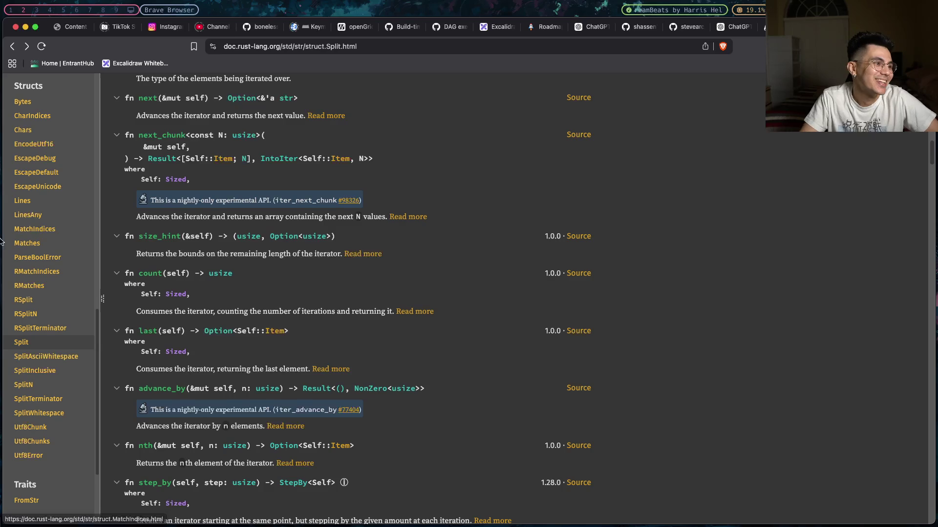
pyautogui.scroll(10, 157, 249)
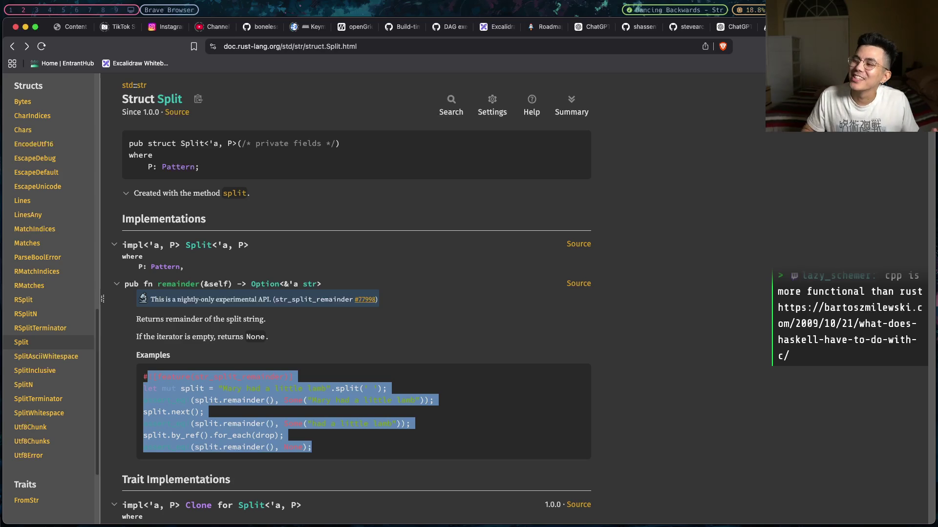
pyautogui.press('super+Tab')
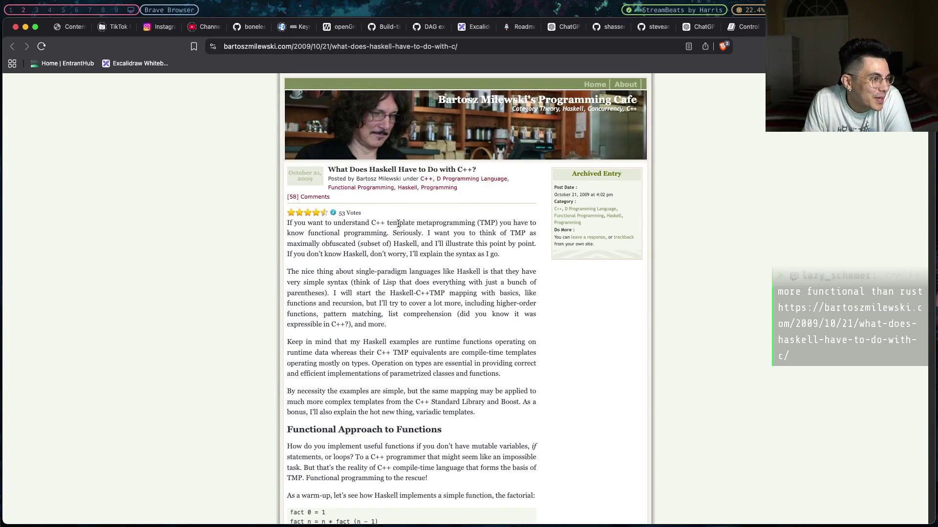
# - Read the 'What Does Haskell Have to Do with C++?' post, including its factorial examples
pyautogui.moveTo(381, 223); pyautogui.dragTo(470, 231)
pyautogui.click(481, 231)
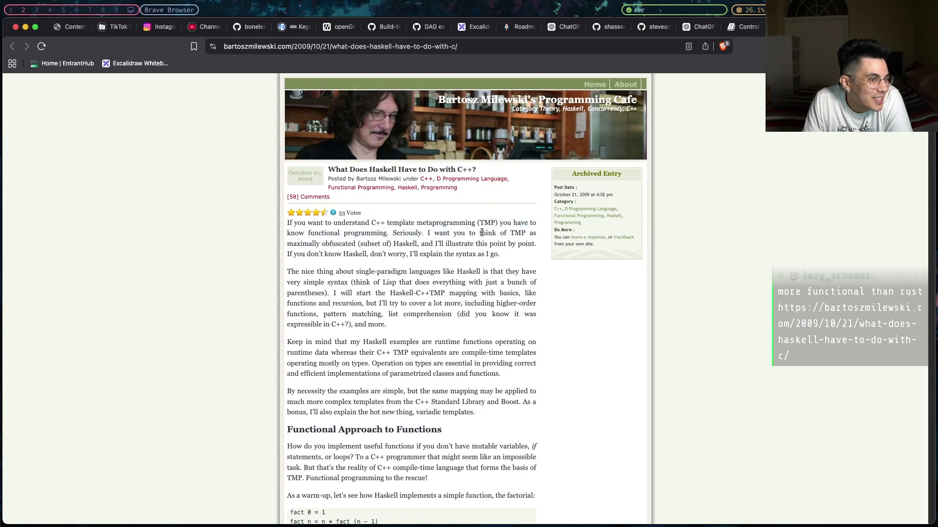
pyautogui.scroll(-20, 482, 231)
pyautogui.scroll(-20, 481, 232)
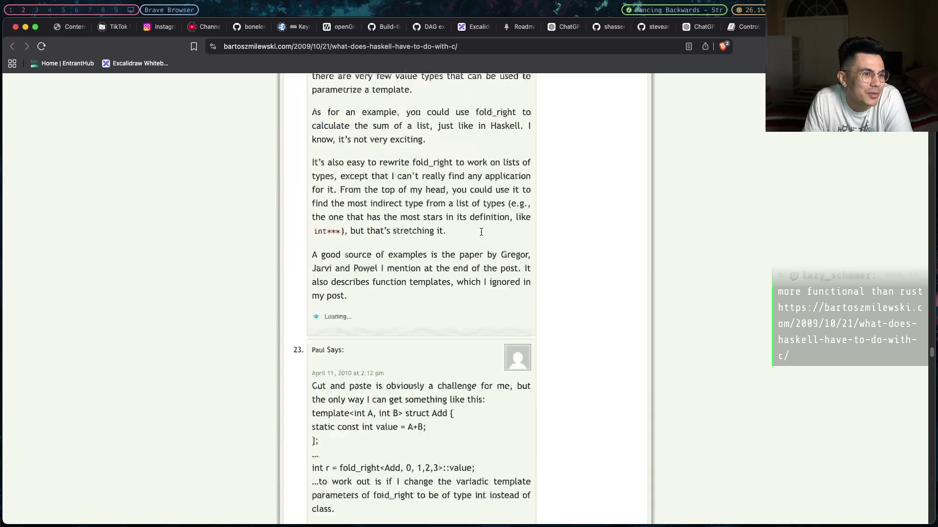
pyautogui.scroll(20, 482, 236)
pyautogui.scroll(20, 481, 236)
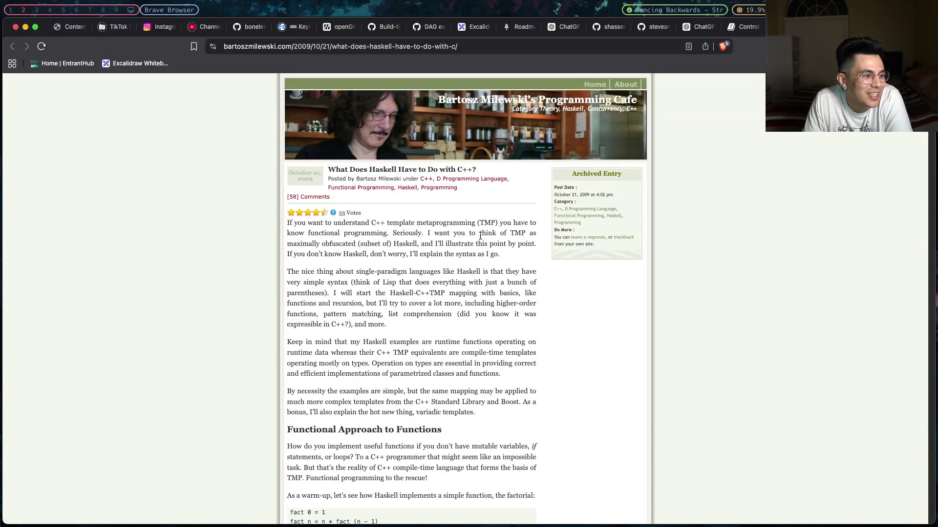
pyautogui.scroll(-6, 479, 237)
pyautogui.scroll(-6, 478, 238)
pyautogui.scroll(12, 479, 238)
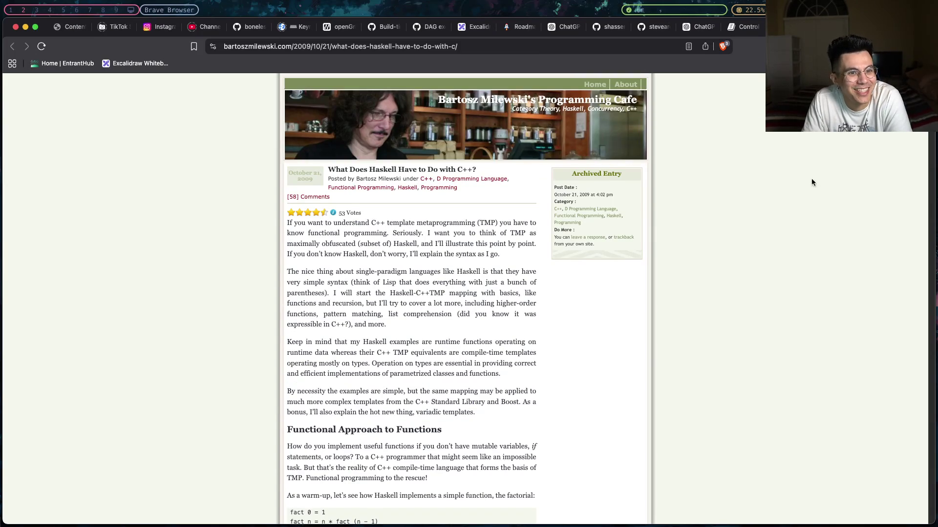
pyautogui.scroll(-20, 810, 186)
pyautogui.scroll(20, 807, 205)
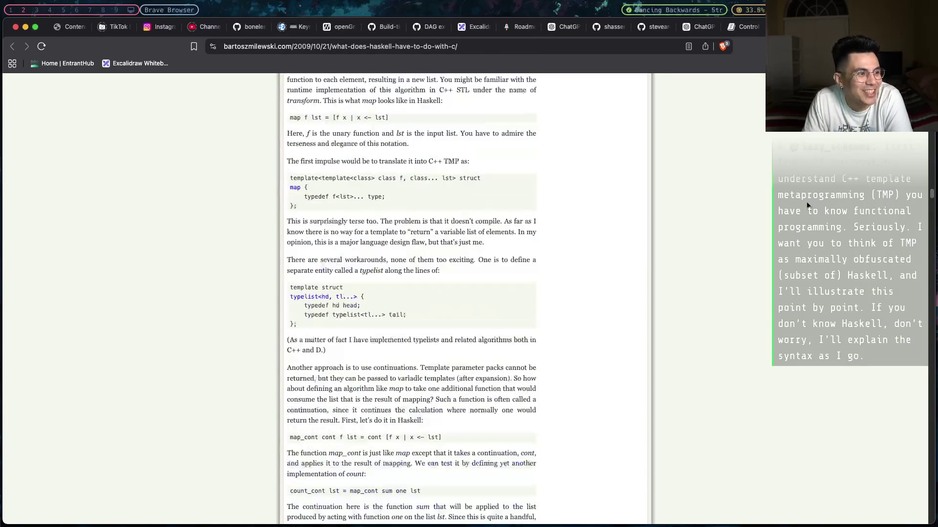
pyautogui.scroll(-8, 807, 205)
pyautogui.scroll(20, 758, 203)
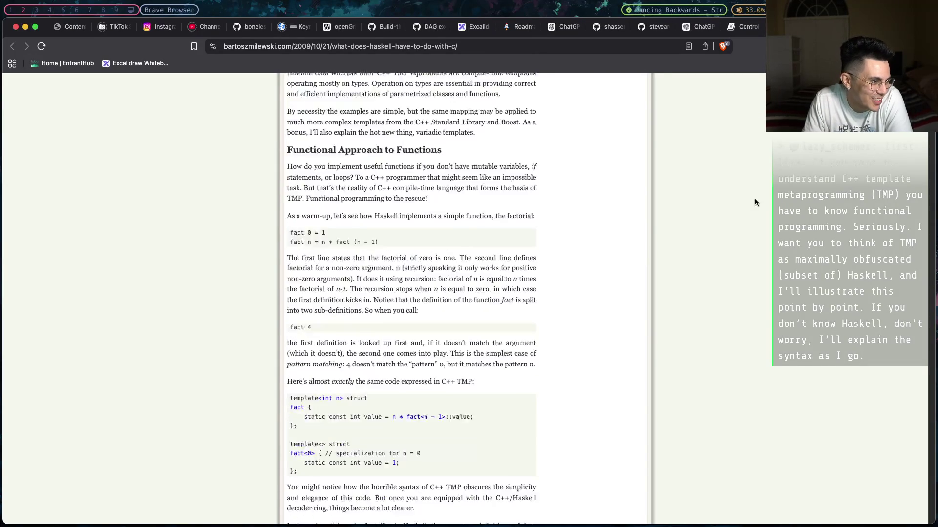